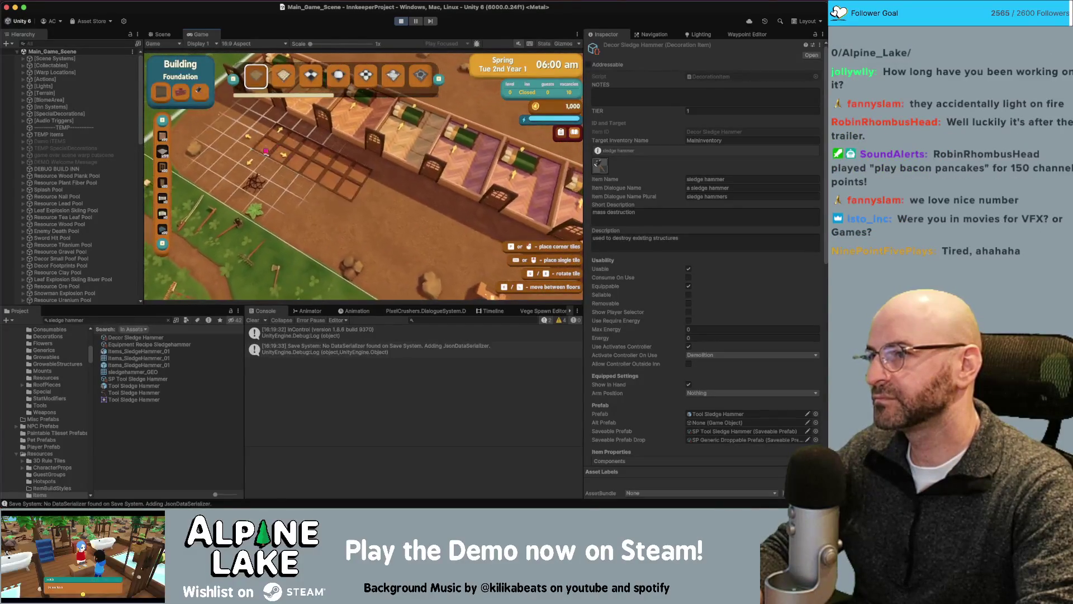
# - Place the floor foundation, dismiss the demolishing tutorial, and try demolishing floor tiles
pyautogui.click(283, 157)
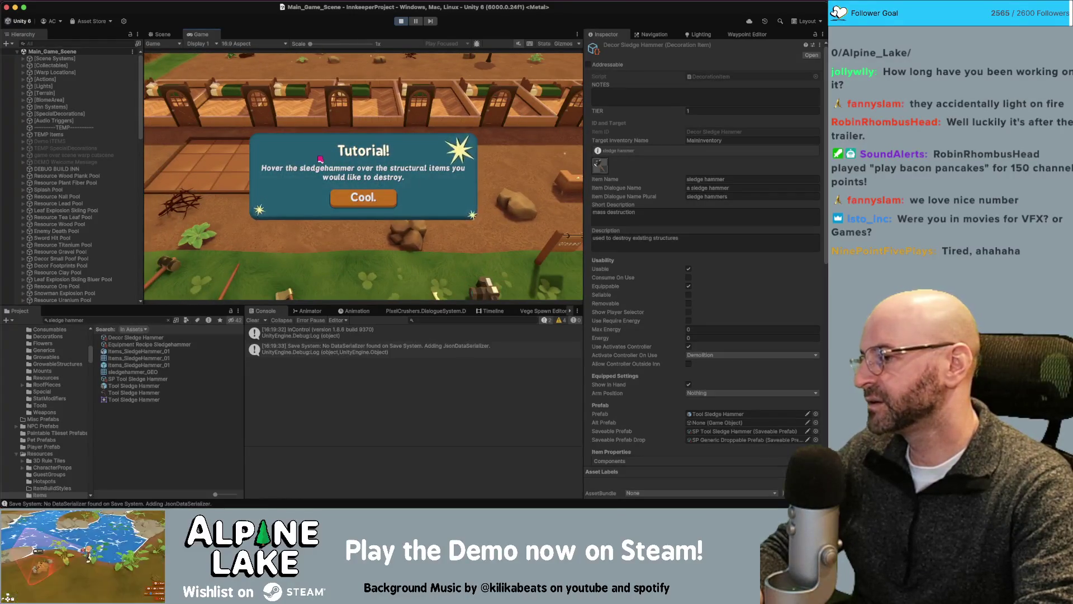
pyautogui.click(364, 198)
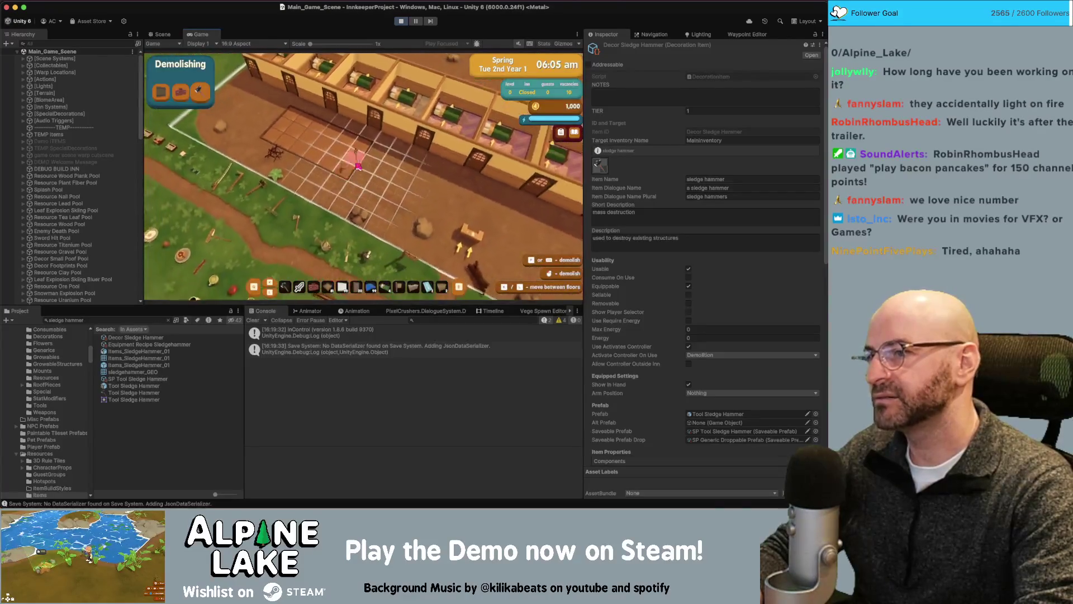
pyautogui.click(331, 167)
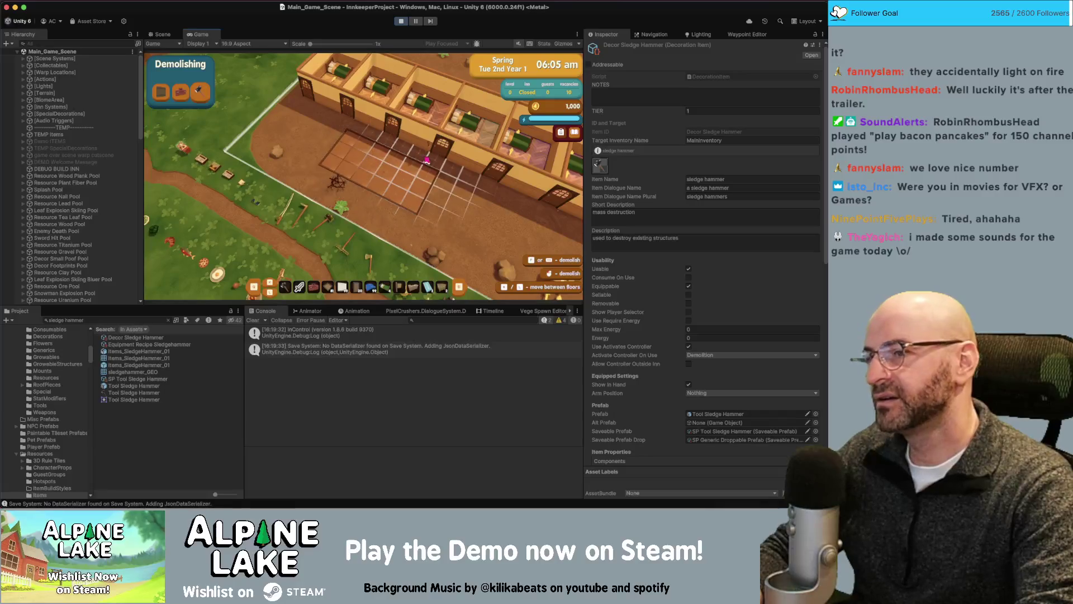
pyautogui.click(409, 201)
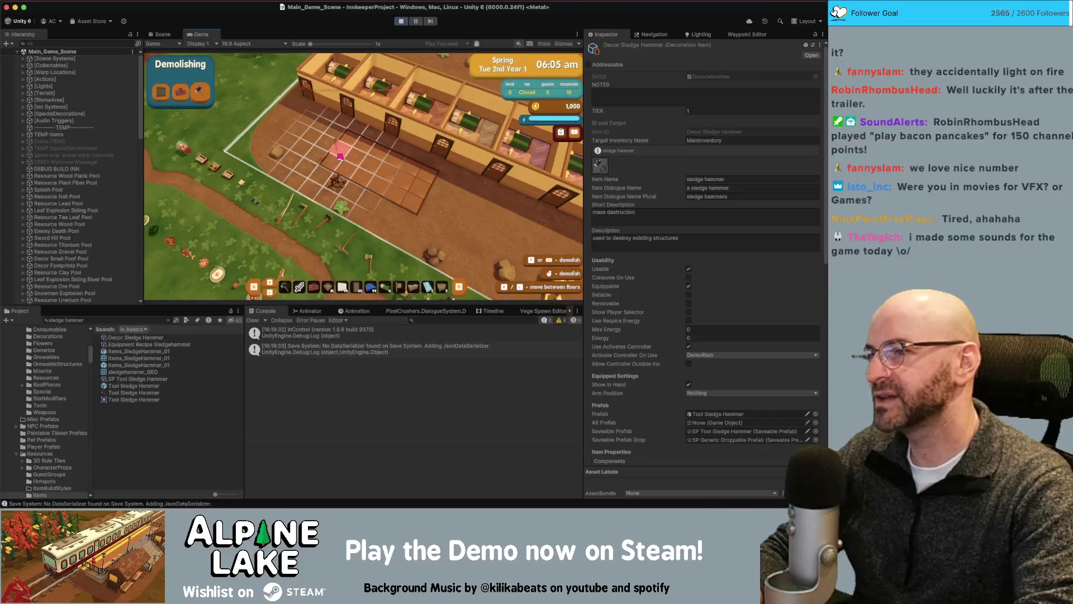
pyautogui.click(344, 142)
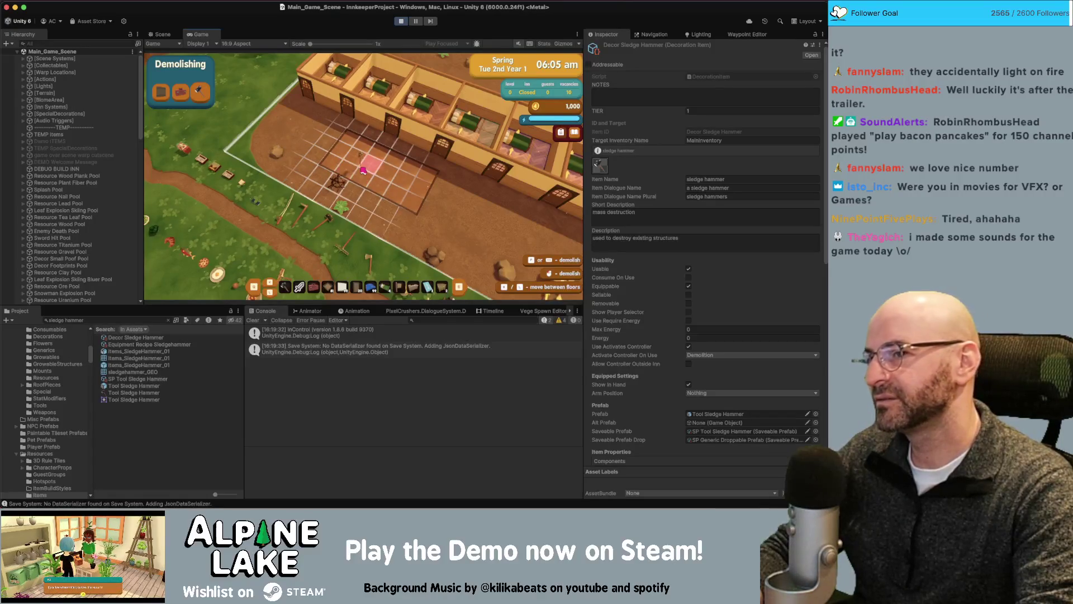
# - Retry demolishing a floor tile after panning the camera, then stop the playtest
pyautogui.press('d')
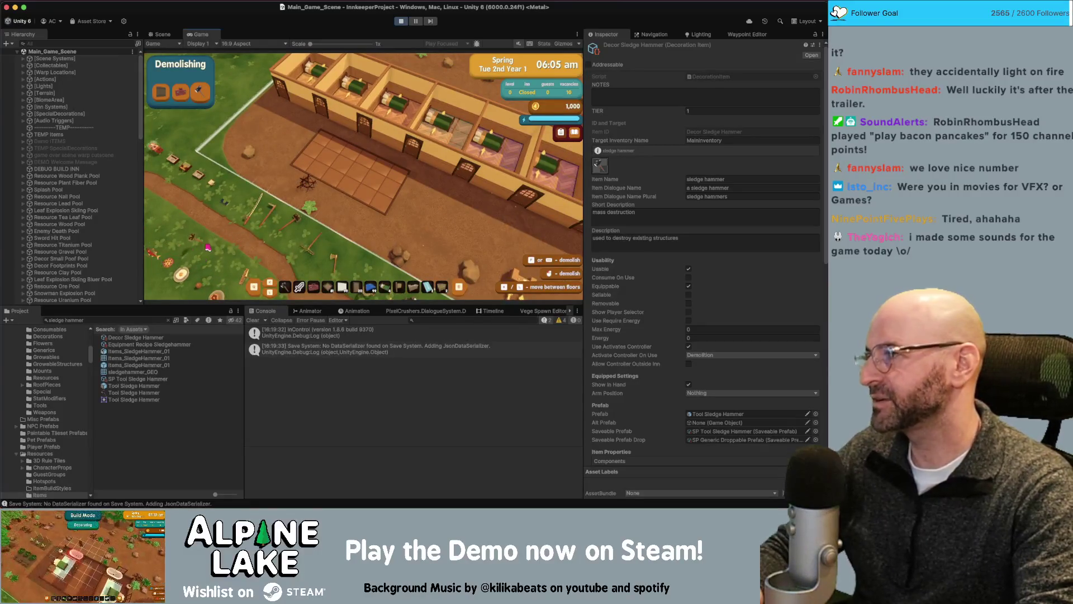
pyautogui.press('a')
pyautogui.press('w')
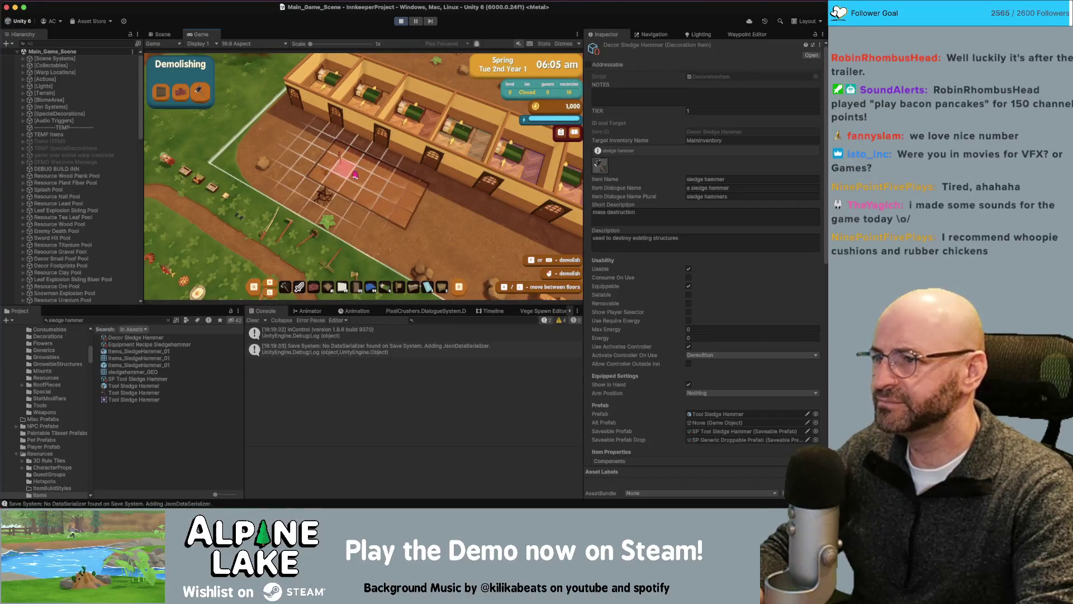
pyautogui.click(378, 168)
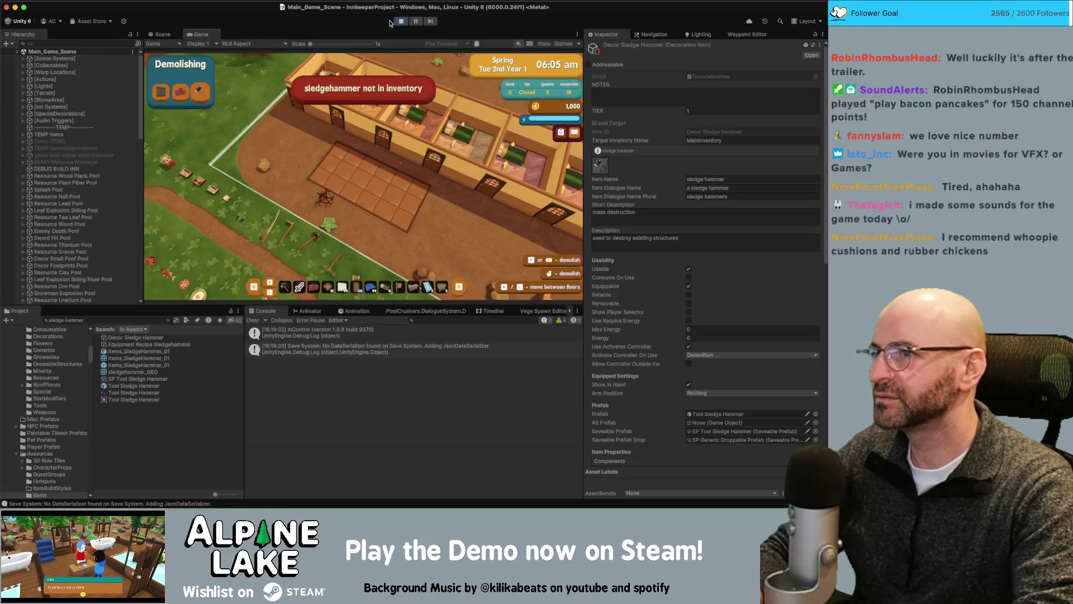
pyautogui.click(401, 22)
pyautogui.press('super+Tab')
# - Start a new print(" line inside the if (m_RequireItemInInventory) block
pyautogui.click(212, 224)
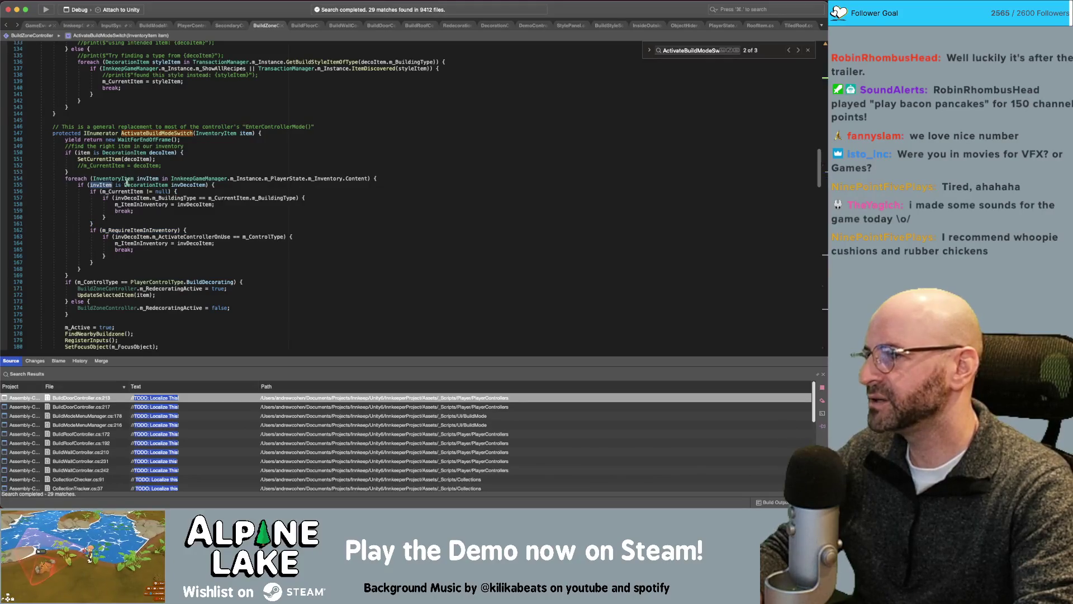
pyautogui.click(182, 186)
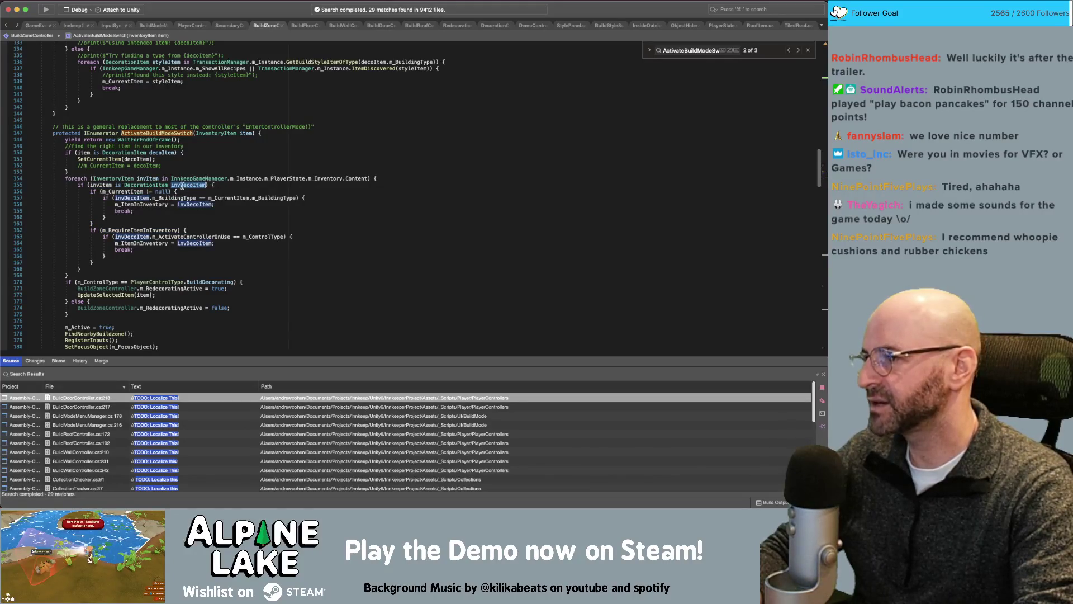
pyautogui.click(133, 224)
pyautogui.press('Return')
pyautogui.write('p')
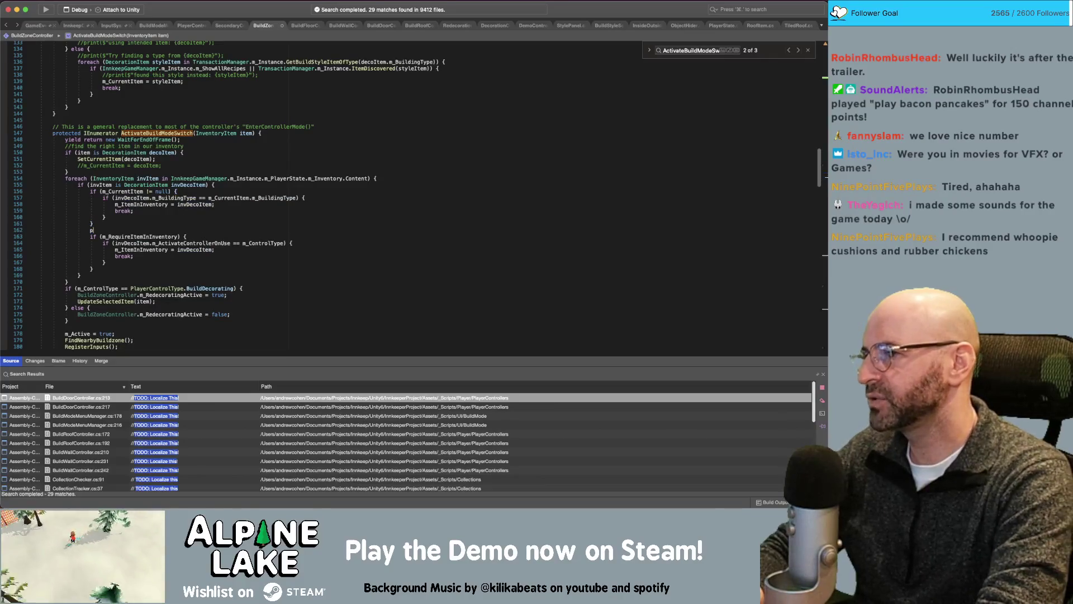
pyautogui.write('rint("')
pyautogui.hotkey('alt', 'Down')
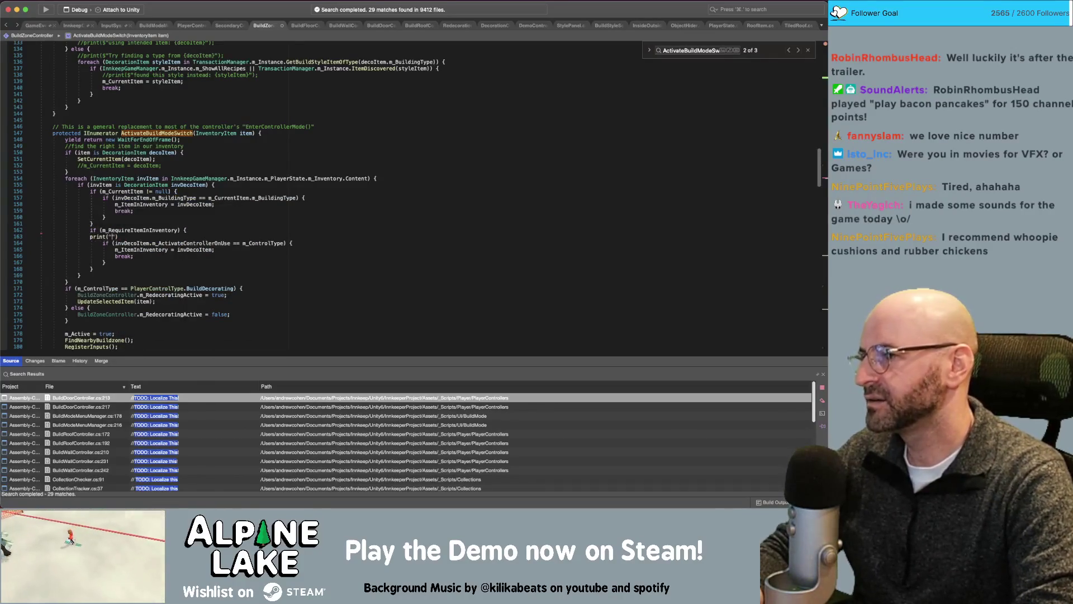
pyautogui.hotkey('ctrl', 'shift', 'Return')
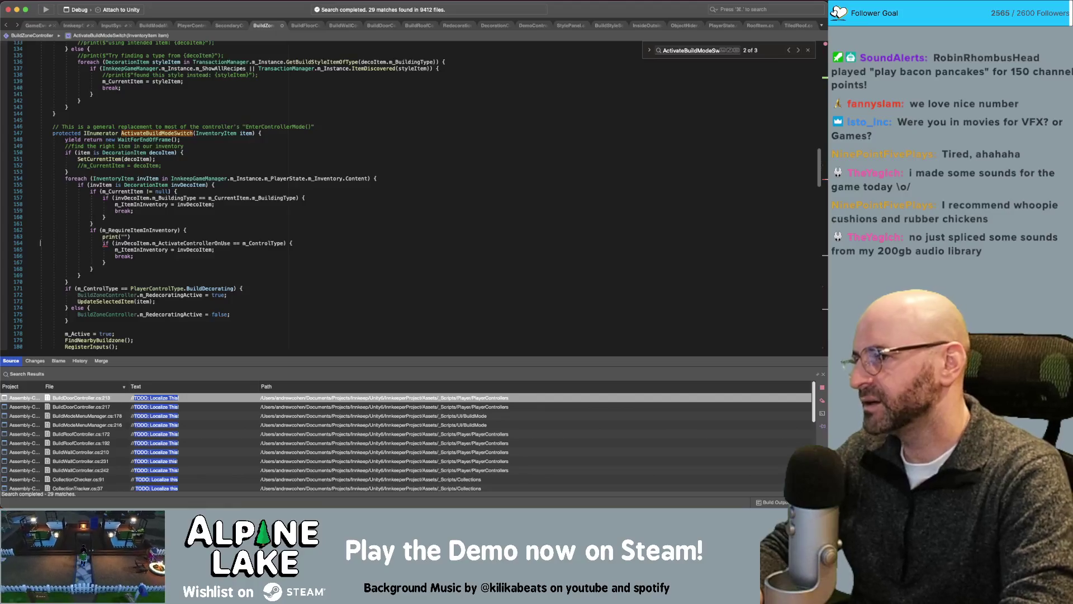
# - Complete it as print($"does {invDecoItem} == {m_ControlType}");
pyautogui.click(130, 237)
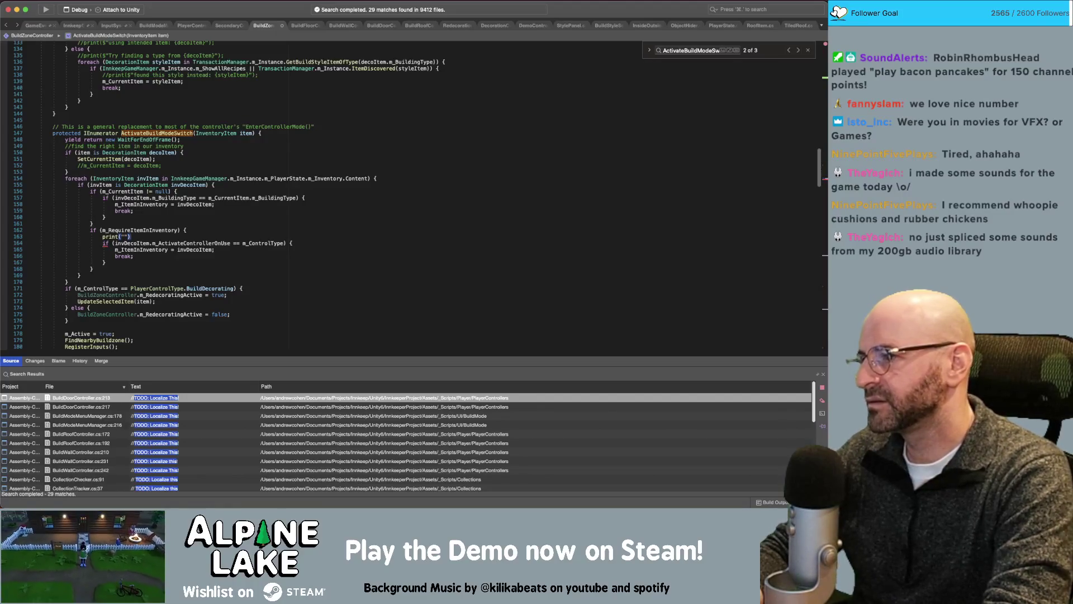
pyautogui.write(';')
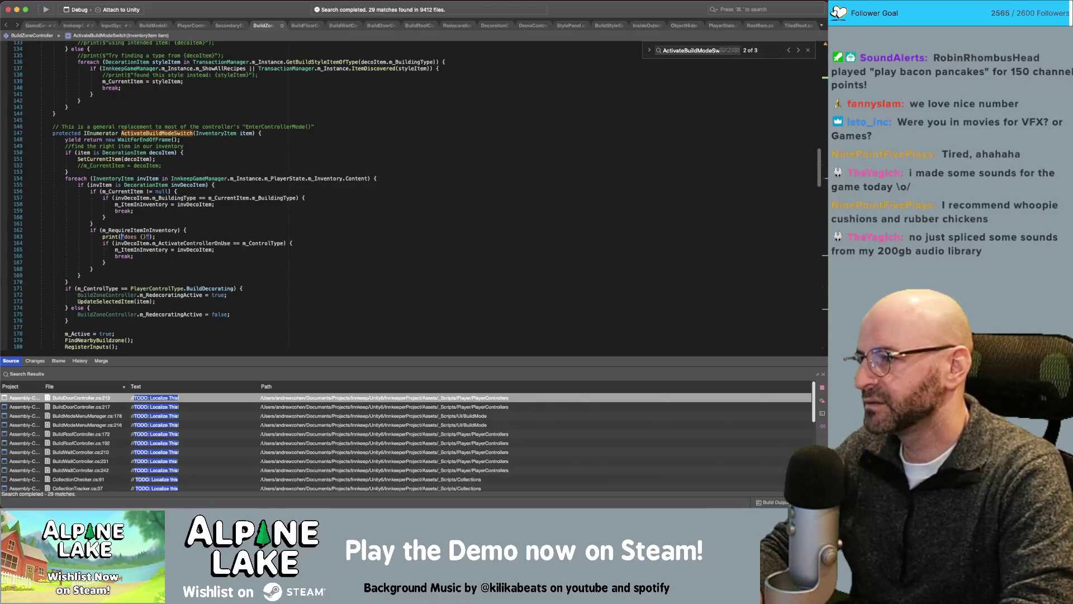
pyautogui.press('Left')
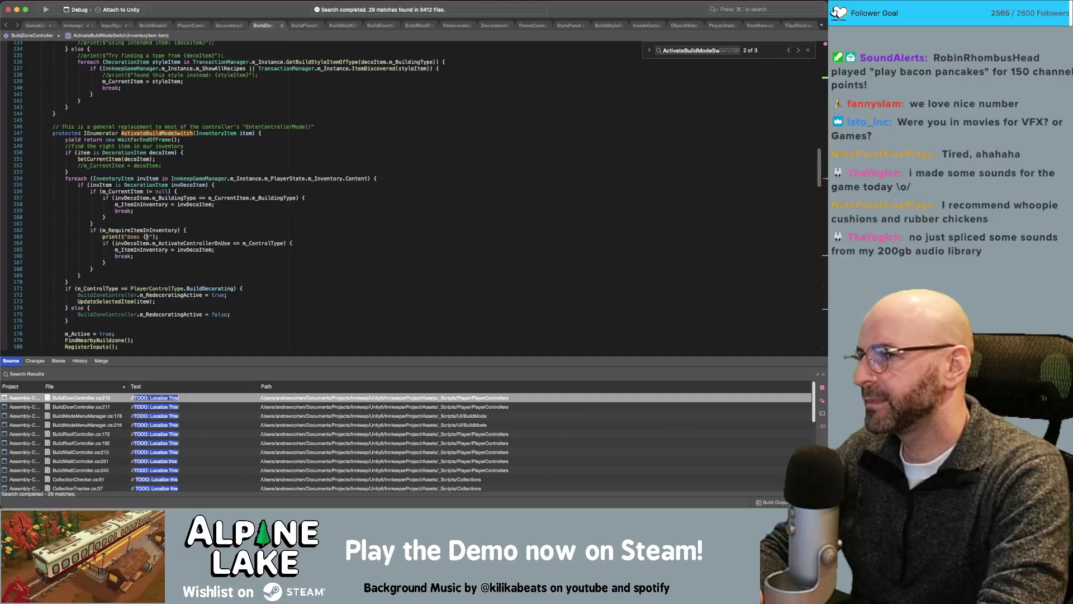
pyautogui.write('DecoItem')
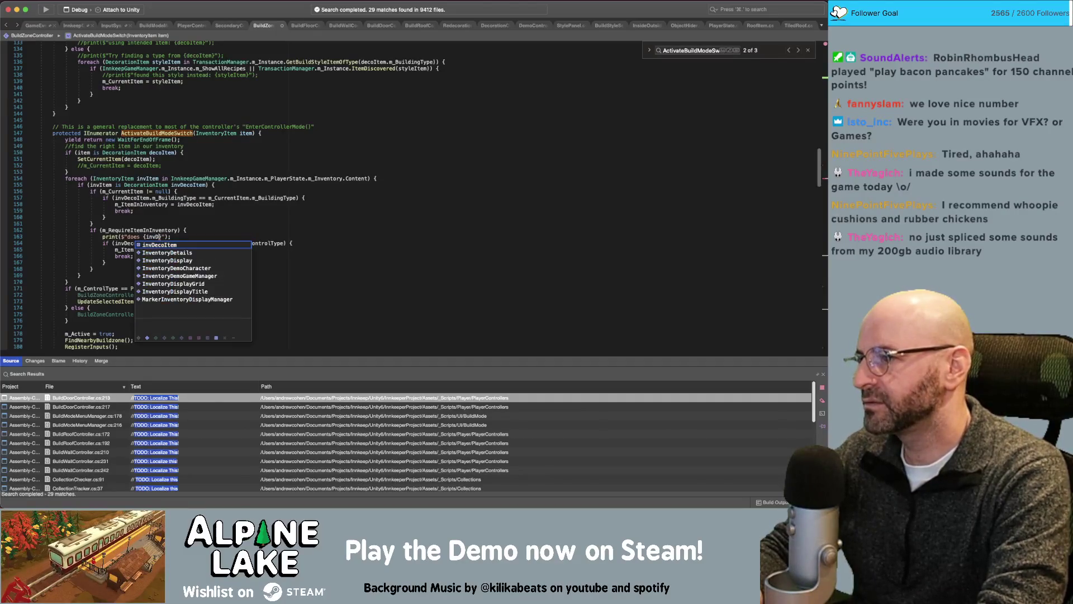
pyautogui.write('} == {')
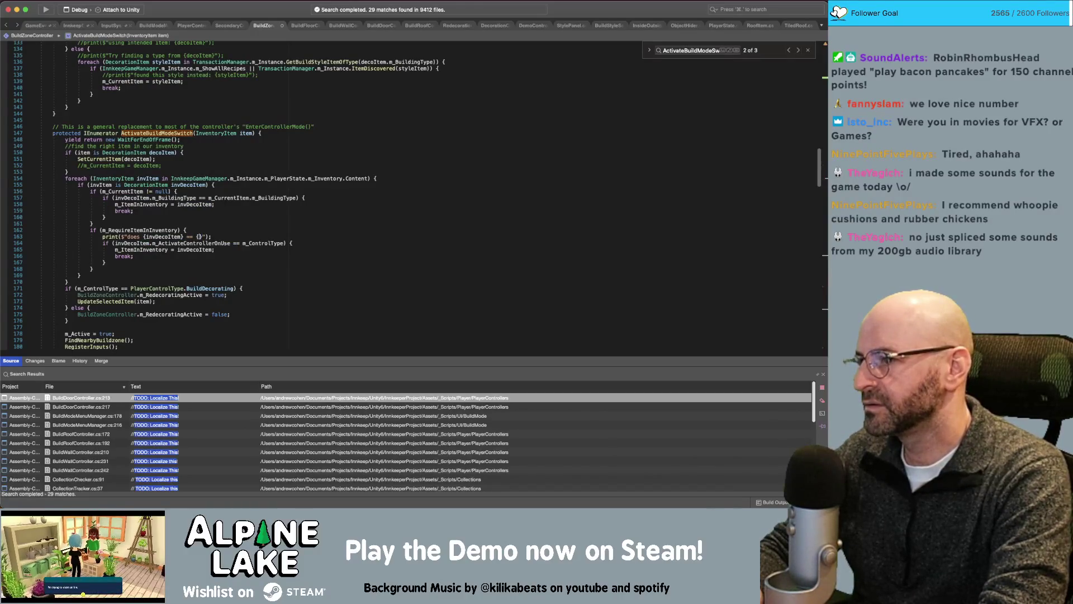
pyautogui.write('m_Contro')
pyautogui.press('Return')
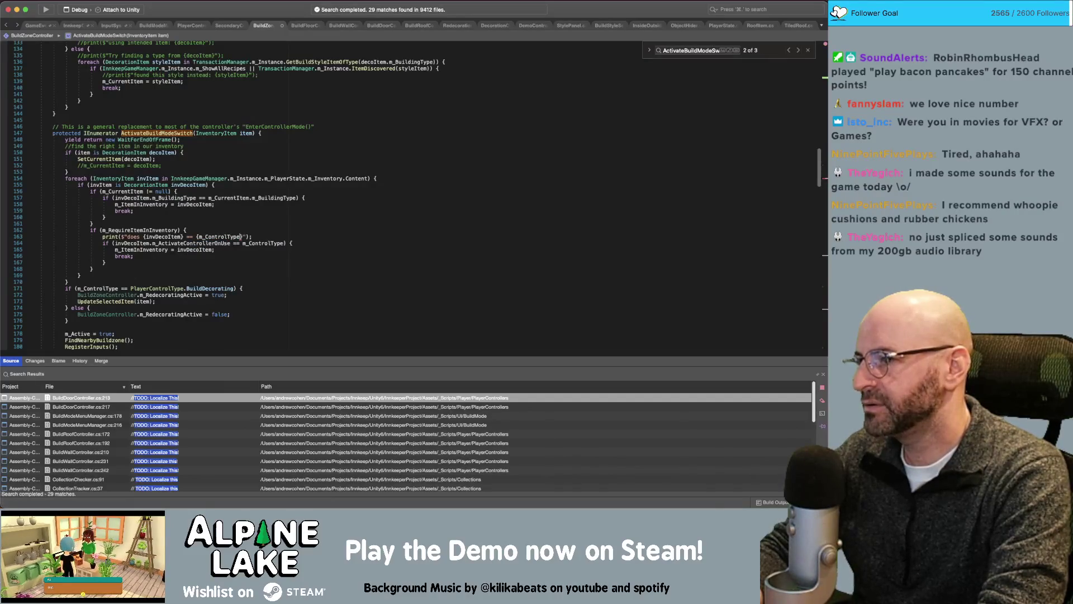
pyautogui.write('}')
pyautogui.press('BackSpace')
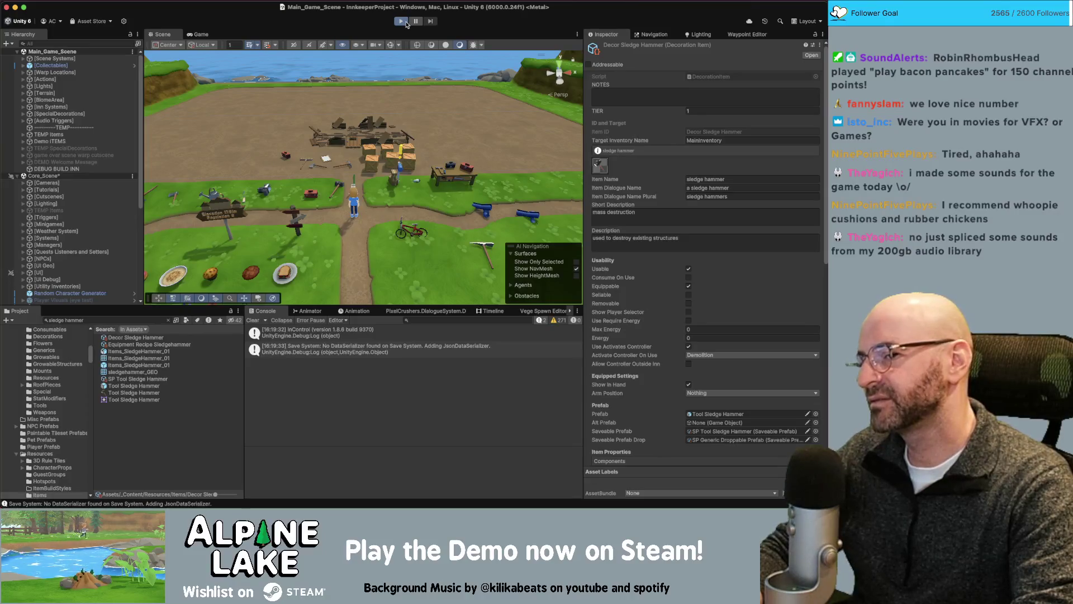
# - Enter Play mode to playtest the recompiled code
pyautogui.click(407, 24)
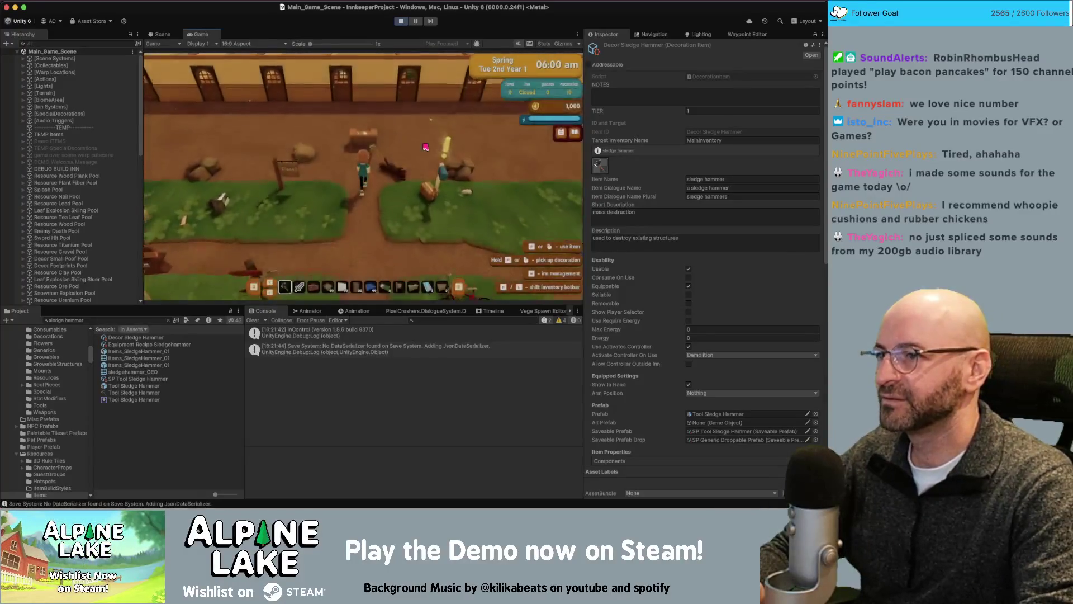
# - Enter foundation building, place floor tiles, and try demolishing a tile
pyautogui.press('b')
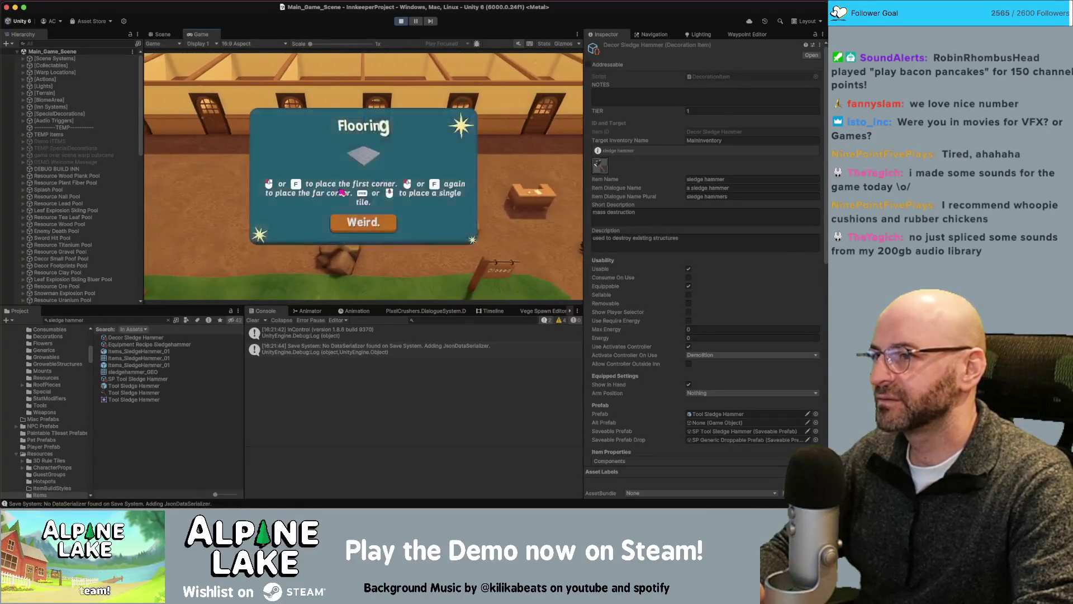
pyautogui.click(364, 220)
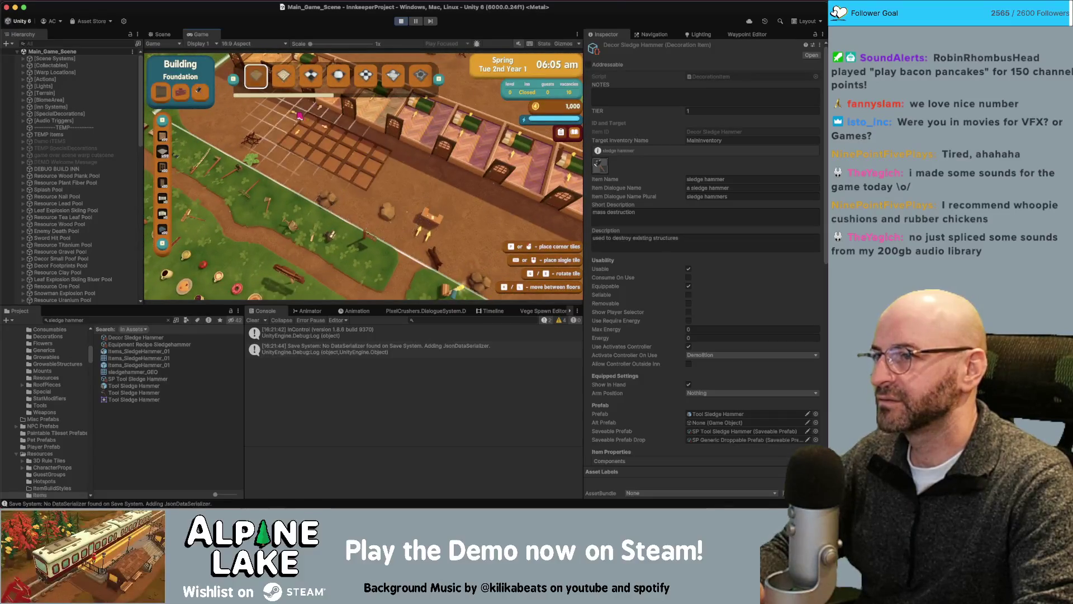
pyautogui.click(322, 122)
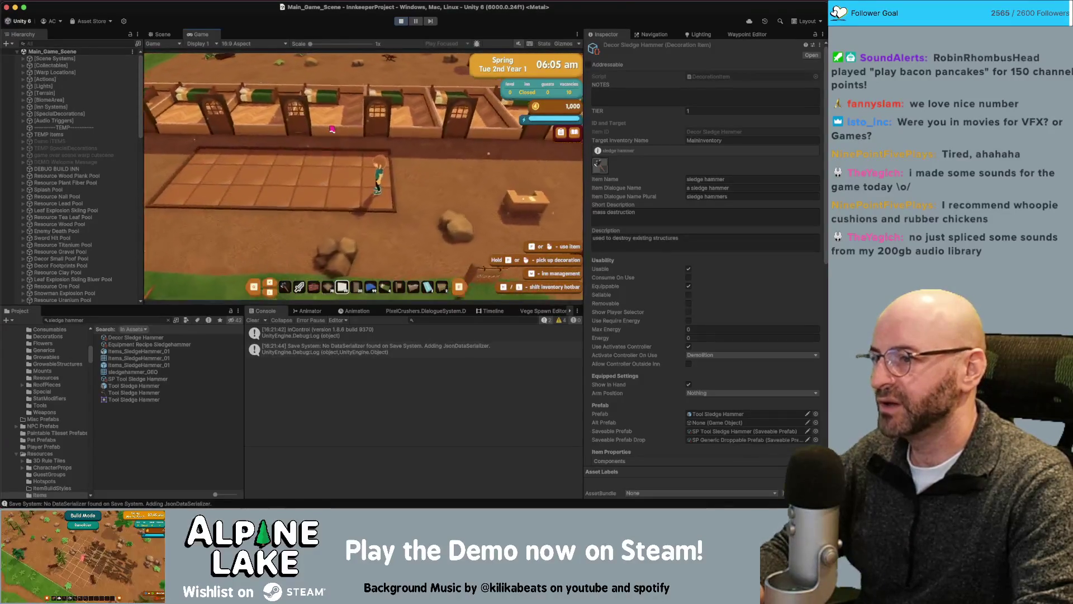
pyautogui.click(331, 130)
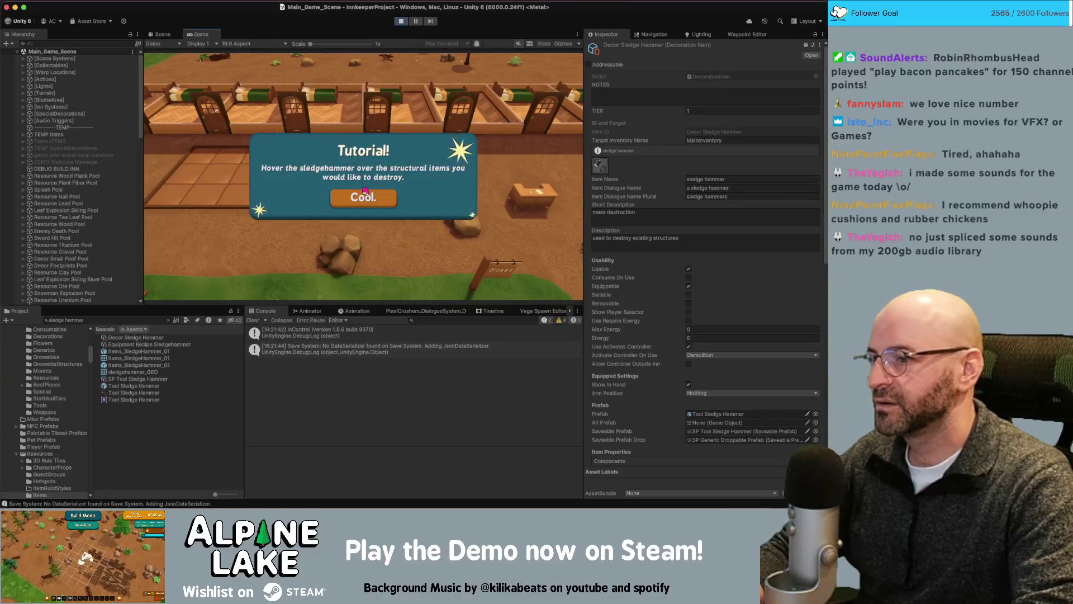
pyautogui.click(358, 196)
pyautogui.click(356, 184)
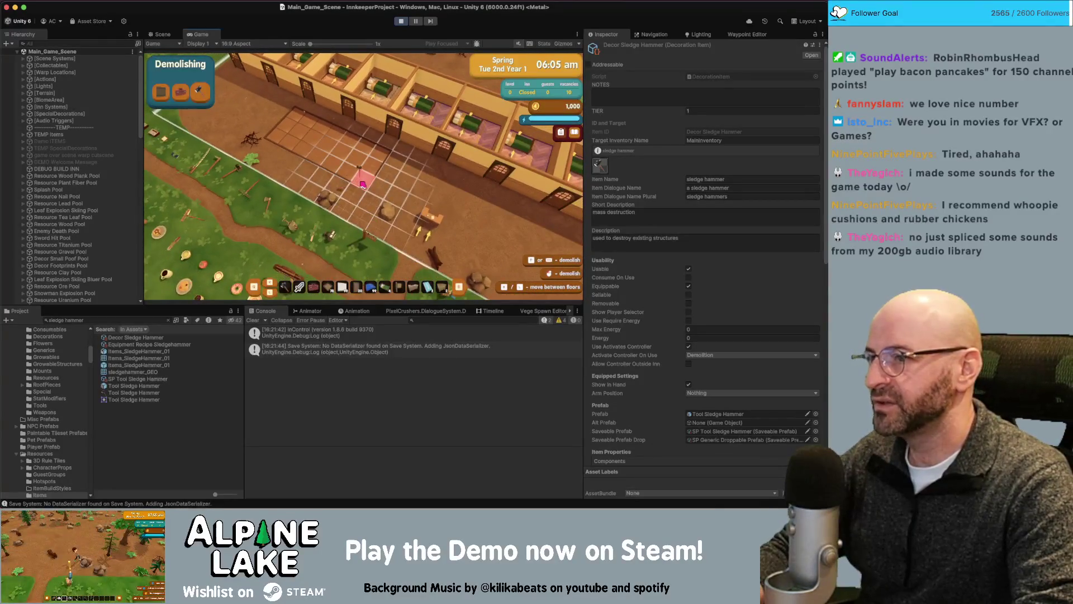
# - Reselect the sledgehammer demolition option to log the check, then stop the playtest
pyautogui.scroll(3)
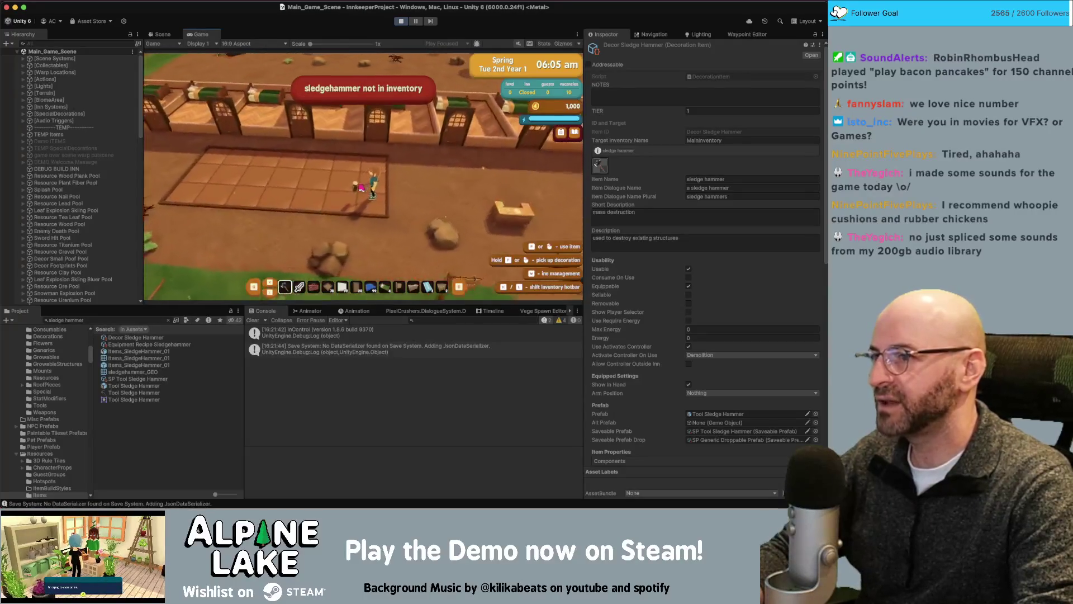
pyautogui.scroll(-3)
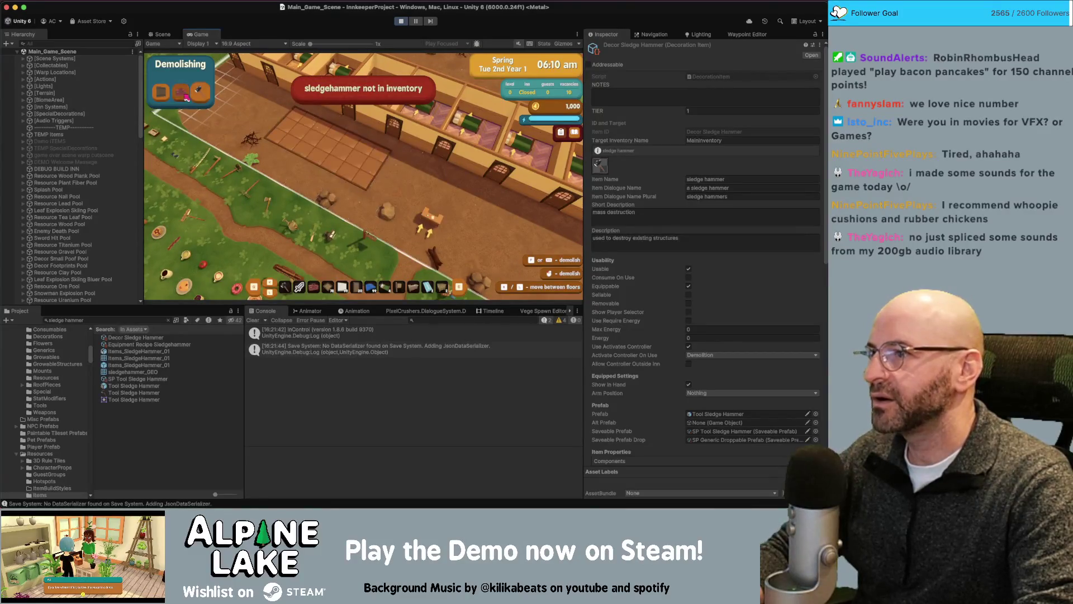
pyautogui.click(205, 97)
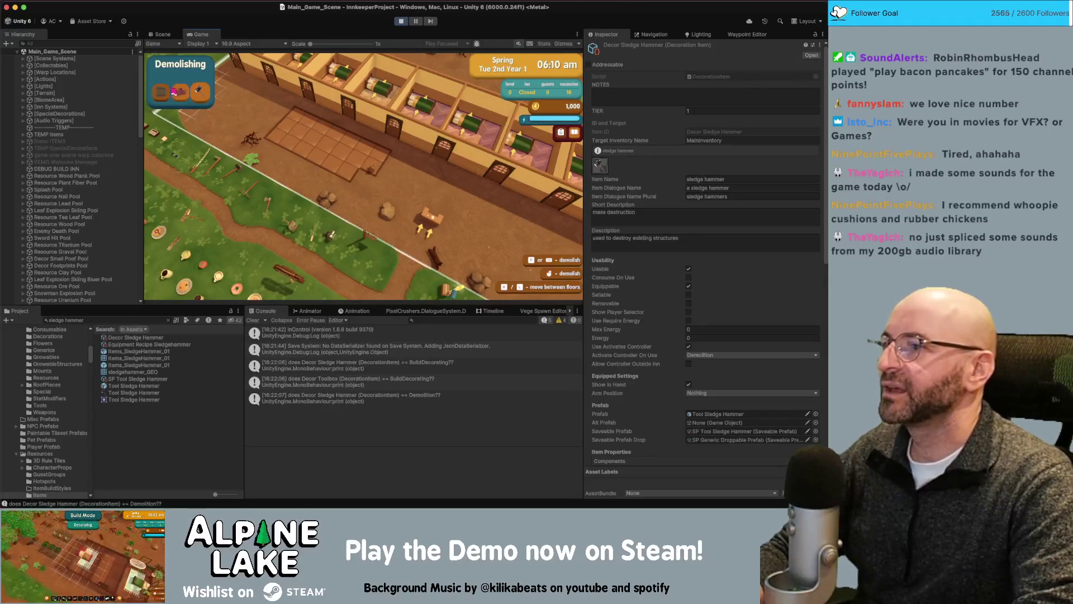
pyautogui.click(201, 91)
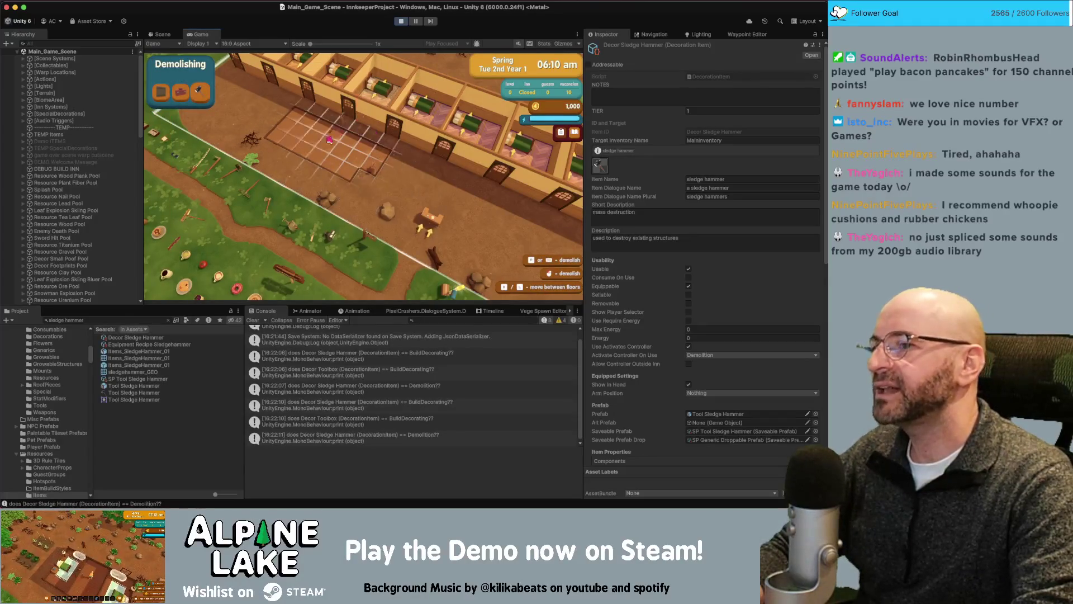
pyautogui.press('Escape')
pyautogui.click(356, 177)
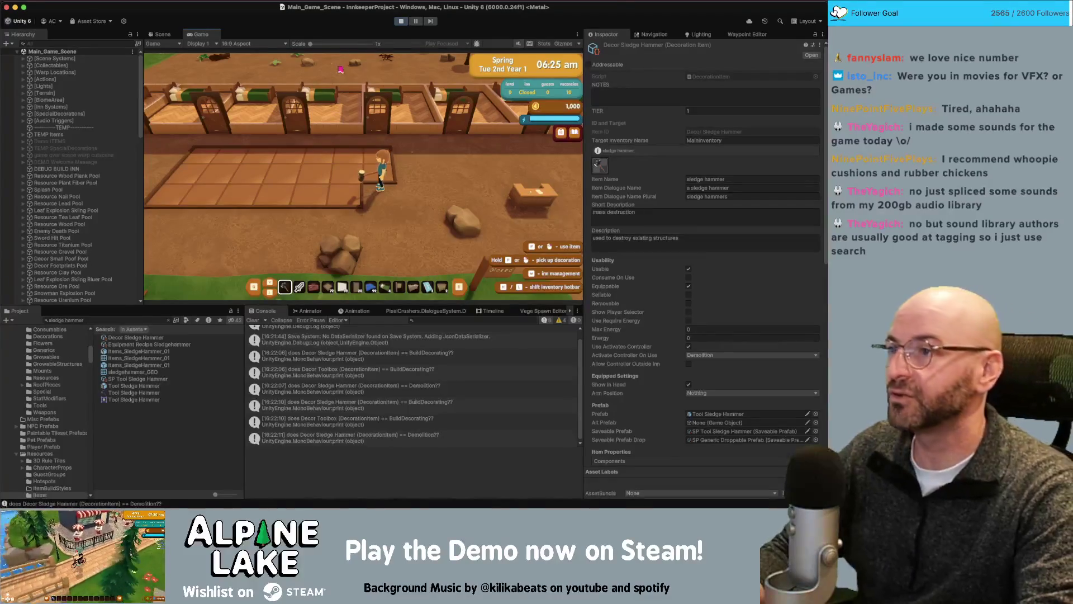
pyautogui.click(401, 21)
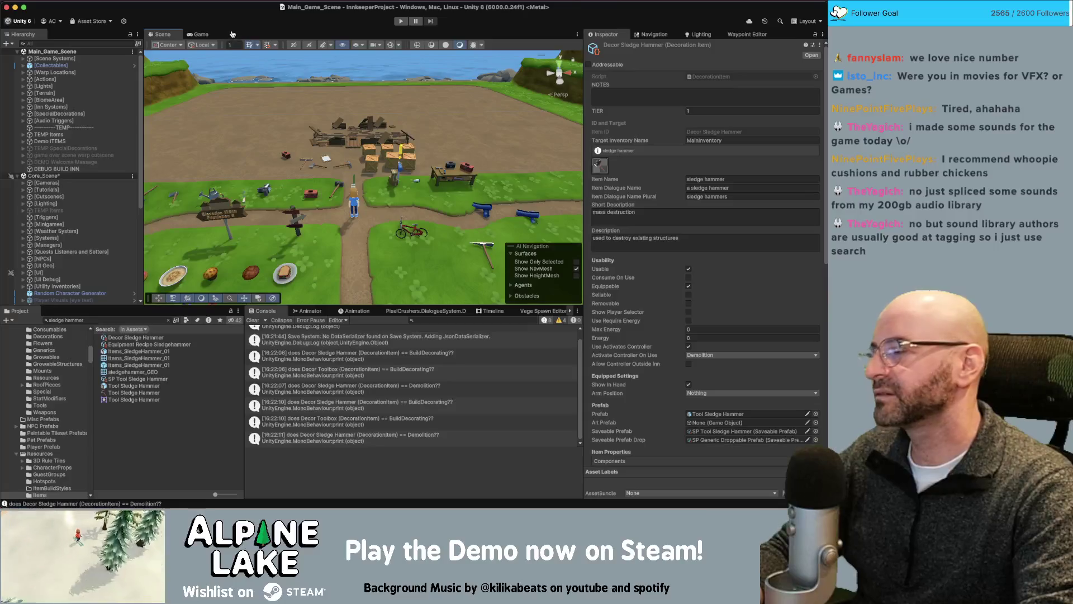
pyautogui.press('super+Tab')
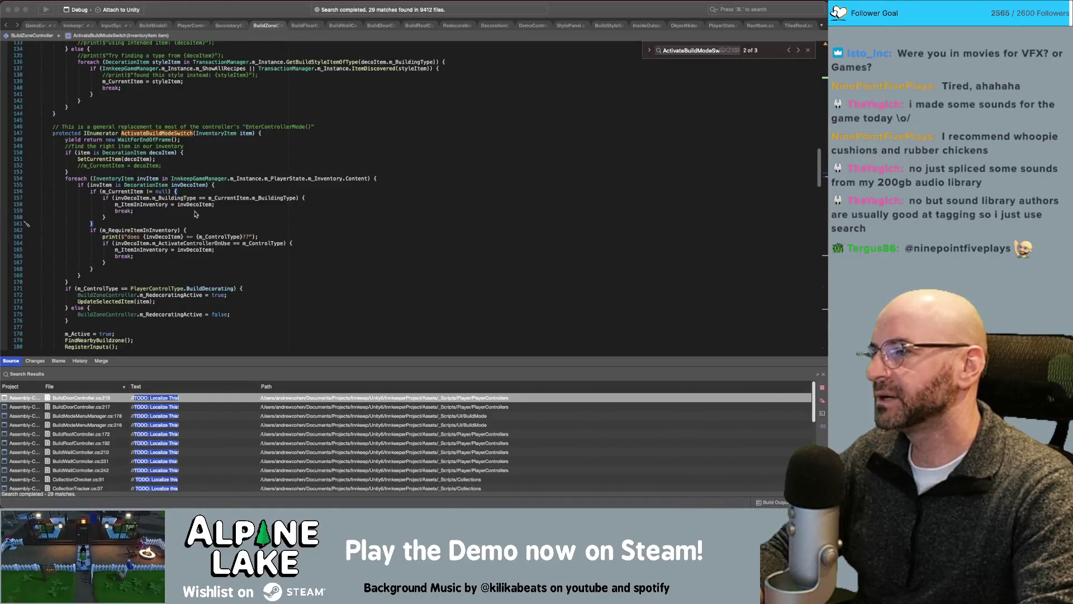
# - Search for m_ItemInInventory, then scroll DemoController up to EnterControllerMode
pyautogui.doubleClick(159, 205)
pyautogui.press('super+f')
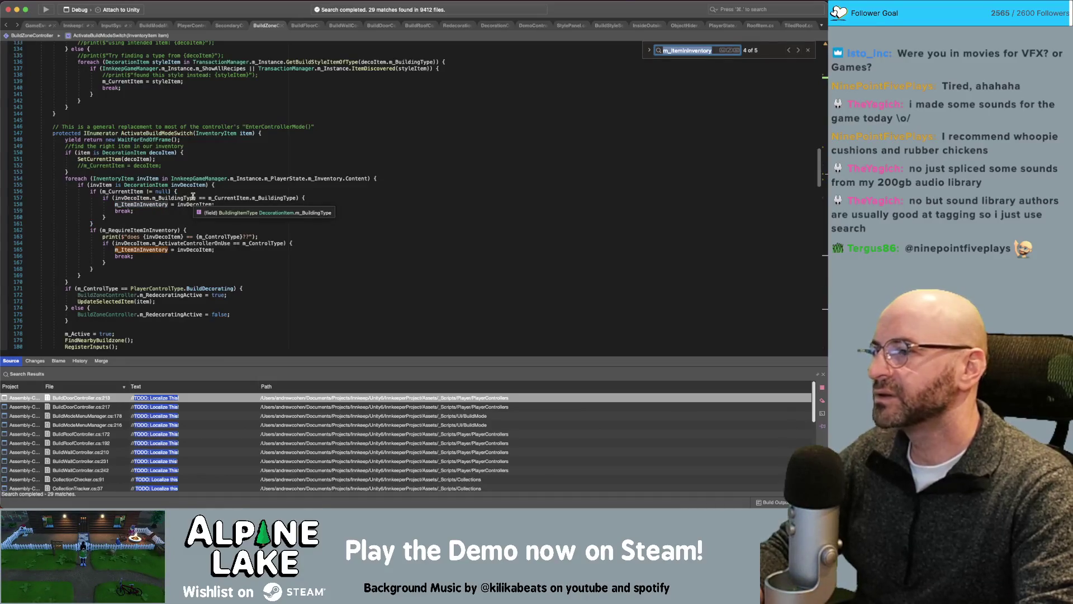
pyautogui.scroll(3)
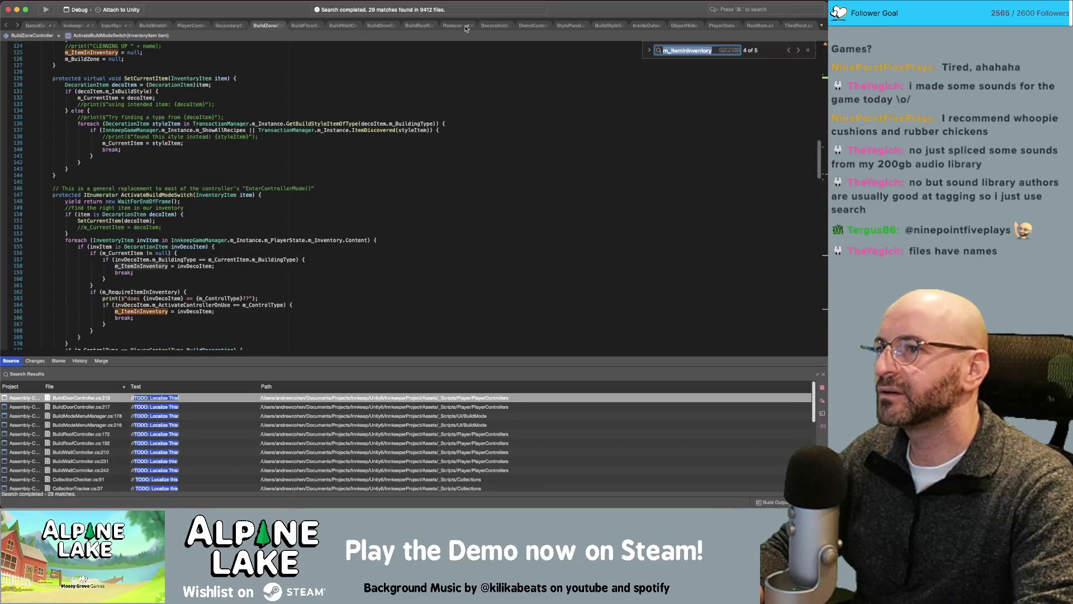
pyautogui.click(533, 25)
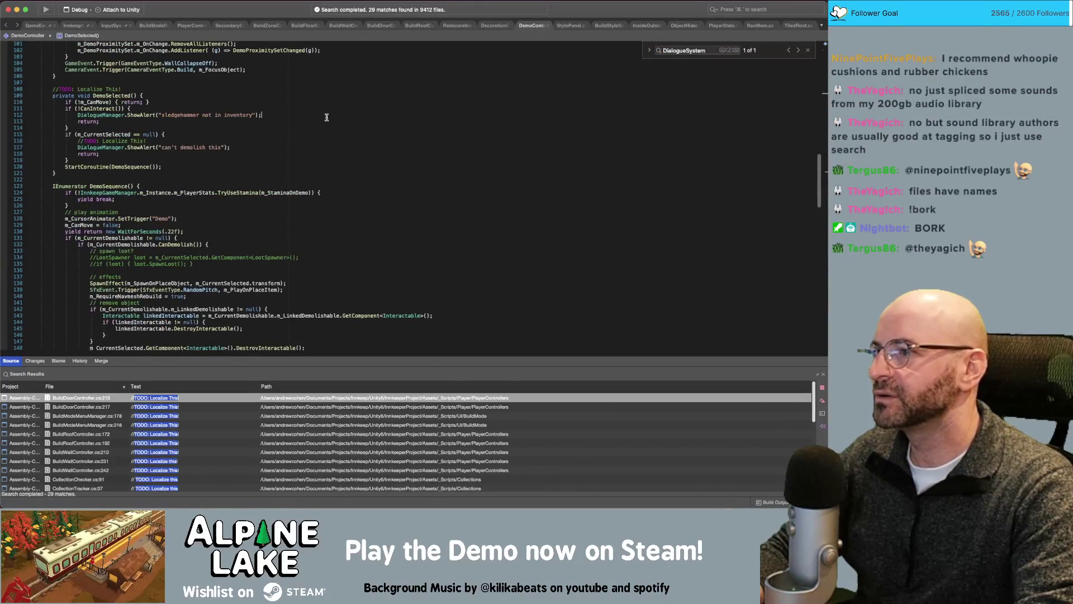
pyautogui.scroll(3)
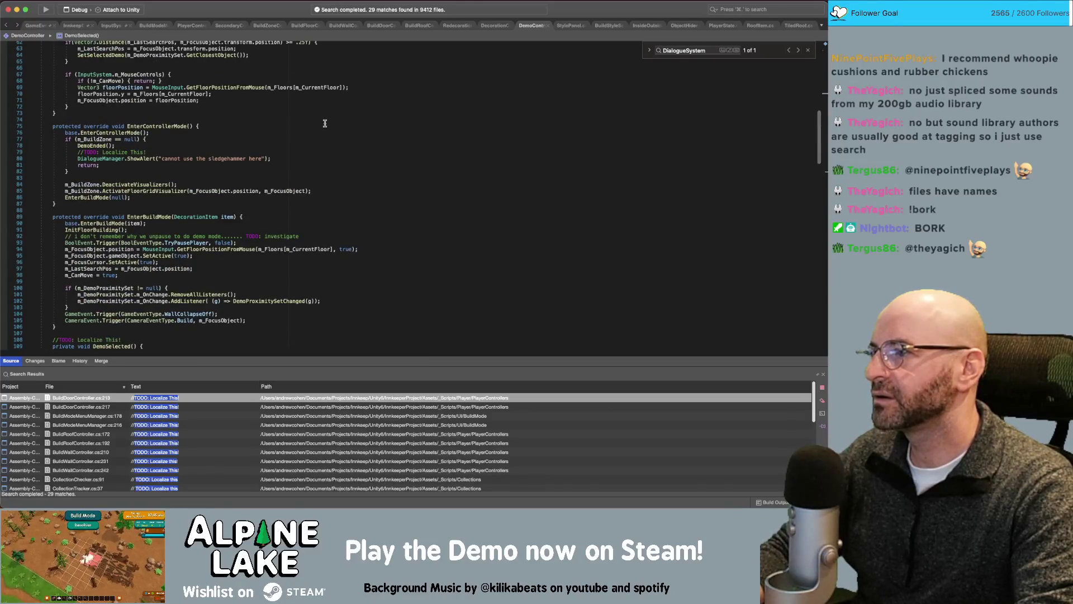
pyautogui.scroll(3)
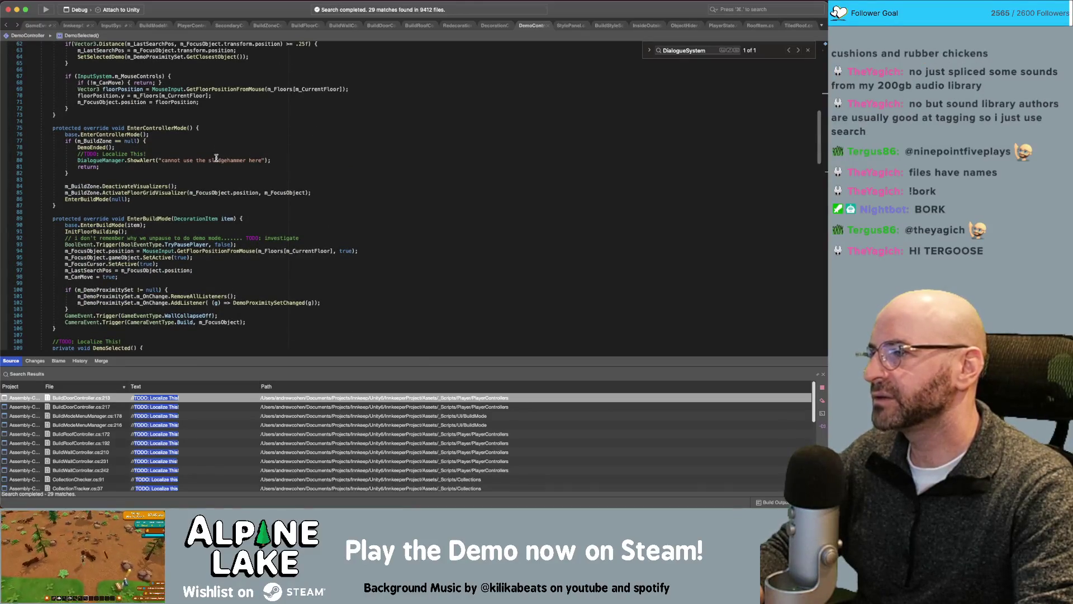
pyautogui.scroll(3)
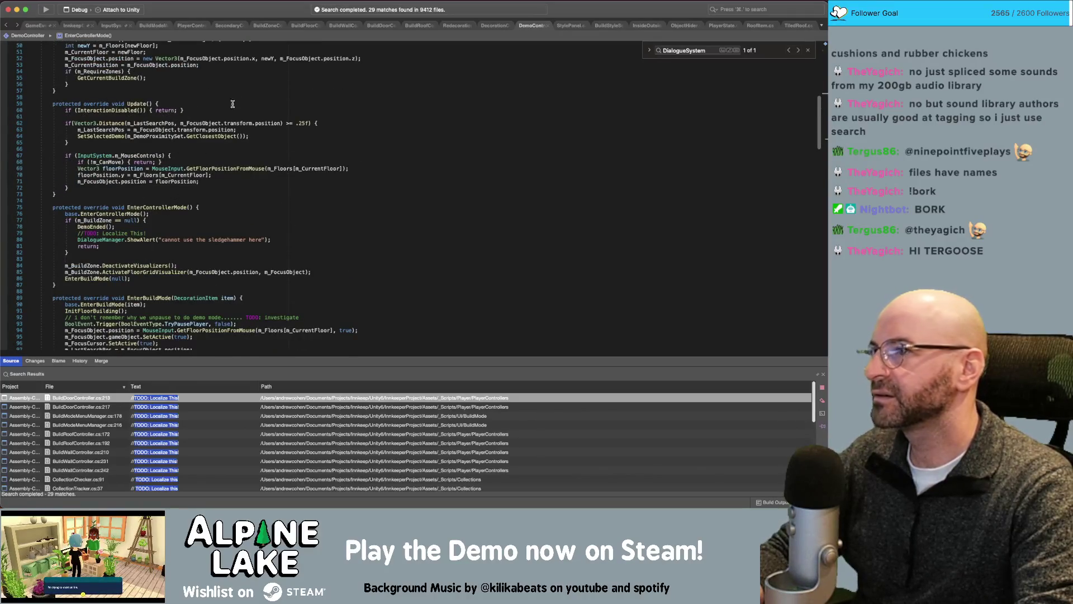
pyautogui.click(301, 25)
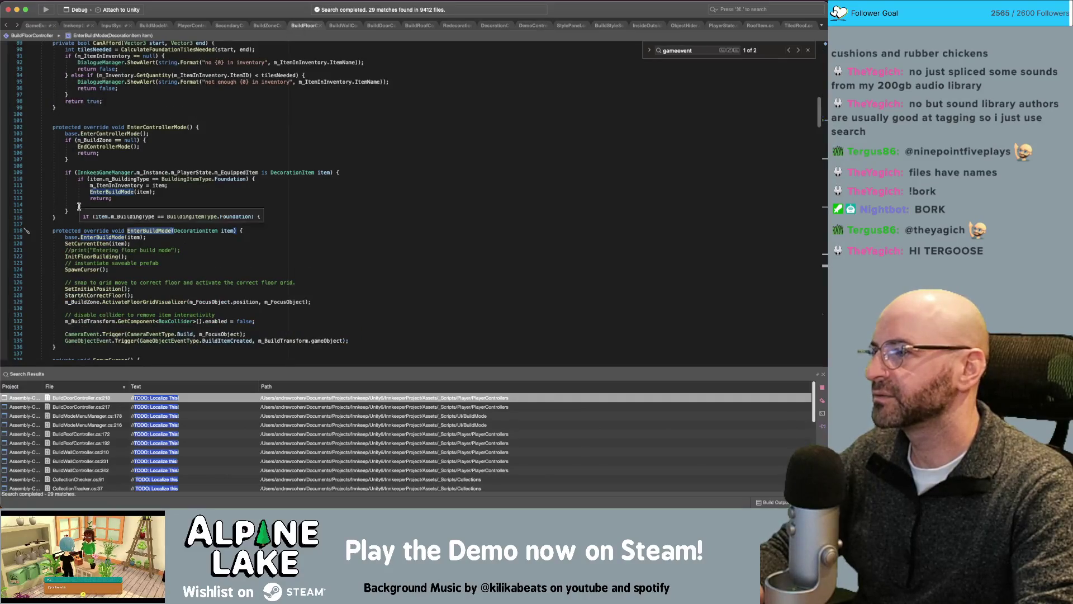
# - Copy BuildFloorController's equipped-item check into DemoController's EnterControllerMode
pyautogui.moveTo(70, 211); pyautogui.dragTo(68, 172)
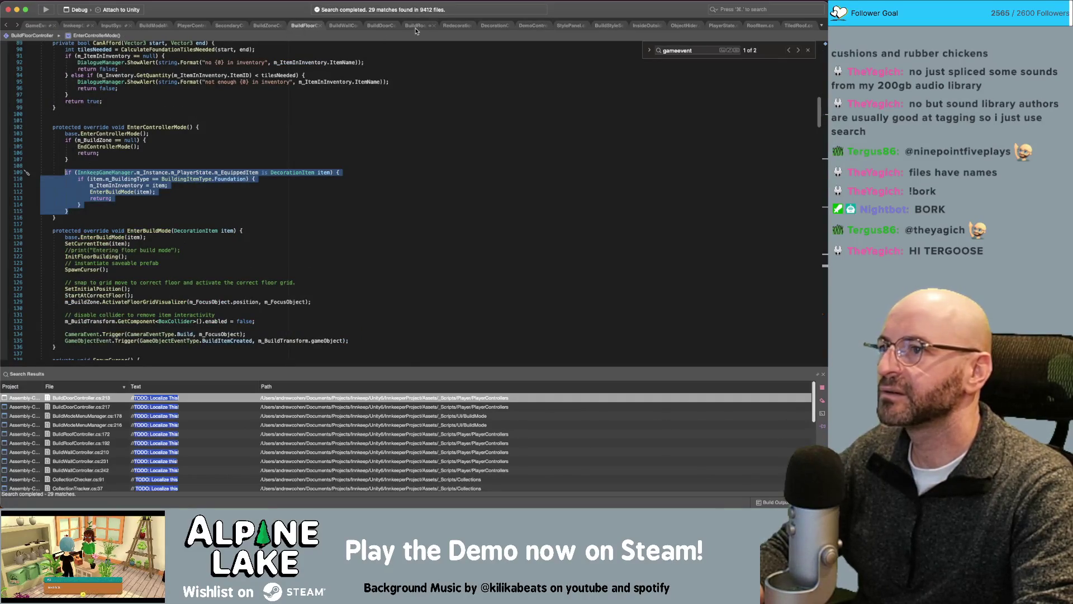
pyautogui.click(529, 26)
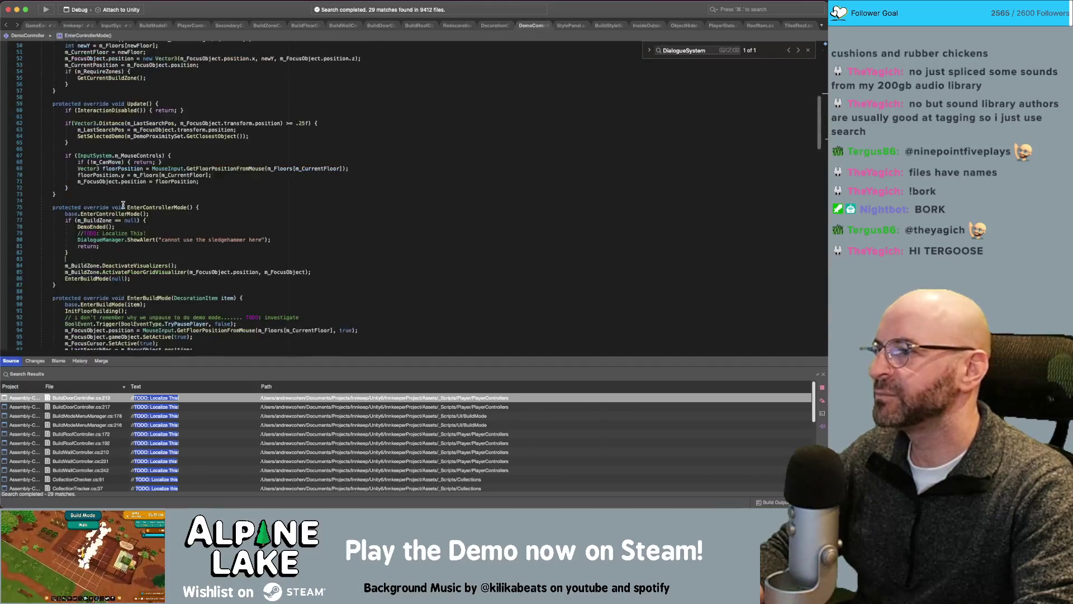
pyautogui.click(105, 259)
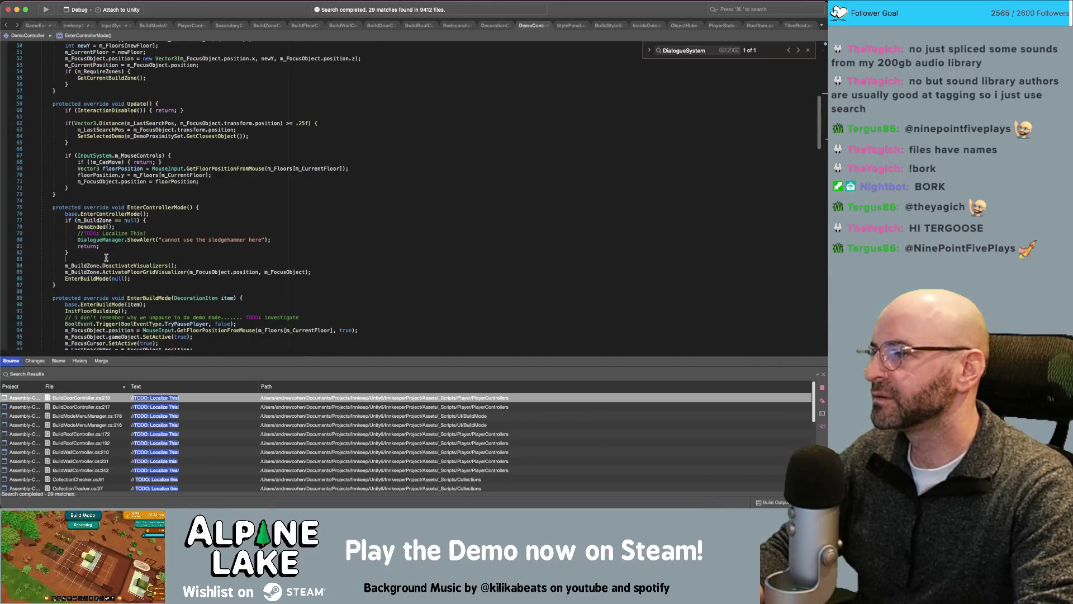
pyautogui.press('super+v')
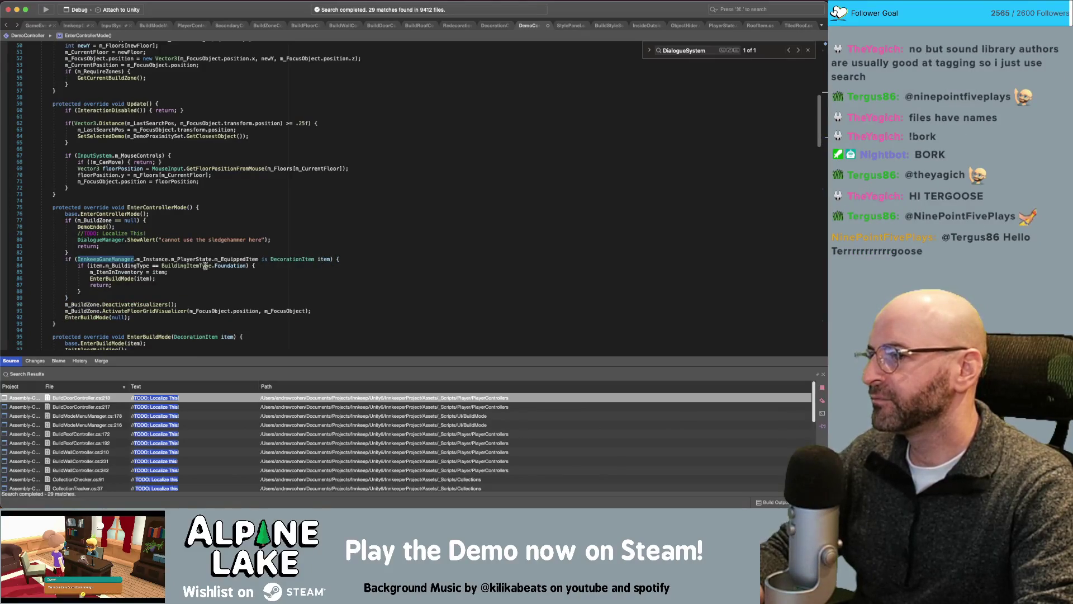
# - Change its condition to m_ActivateControllerOnUse == PlayerControlType.Demolition
pyautogui.doubleClick(231, 266)
pyautogui.write('Demolition')
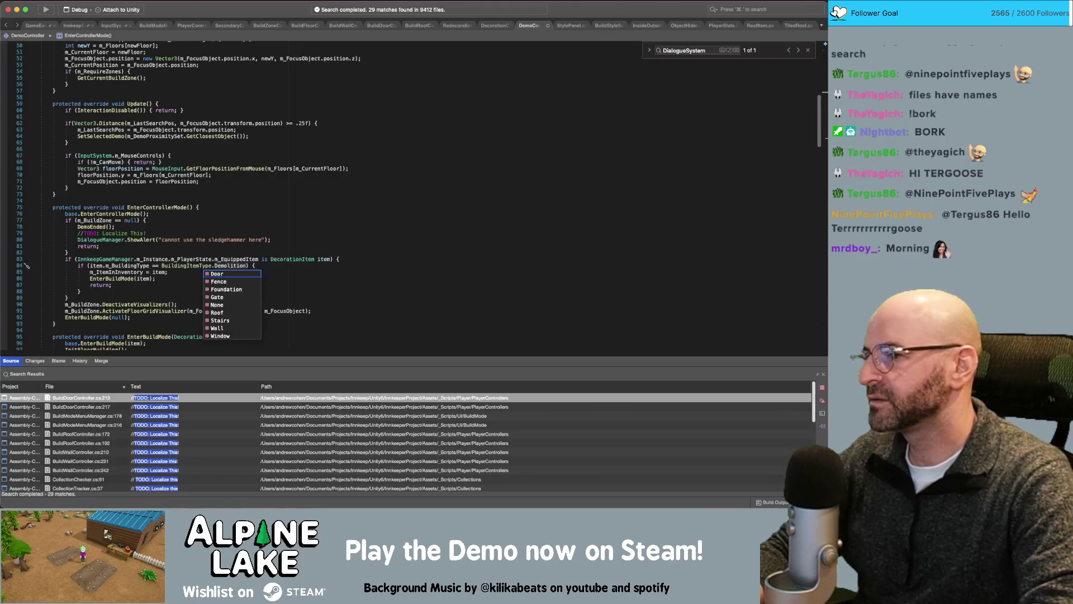
pyautogui.hotkey('alt', 'BackSpace')
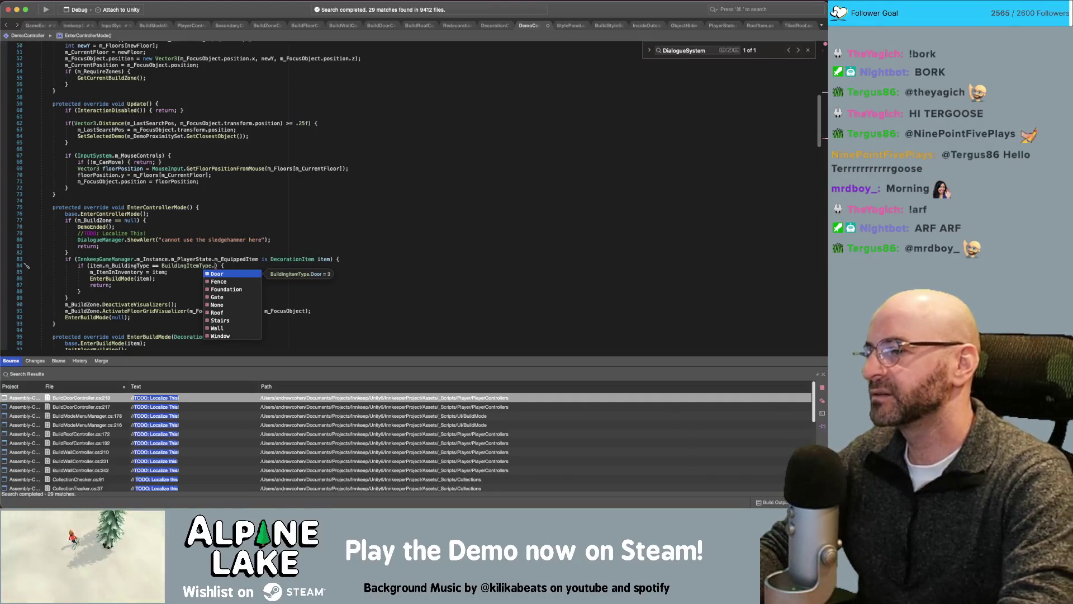
pyautogui.hotkey('alt', 'BackSpace')
pyautogui.hotkey('alt', 'BackSpace')
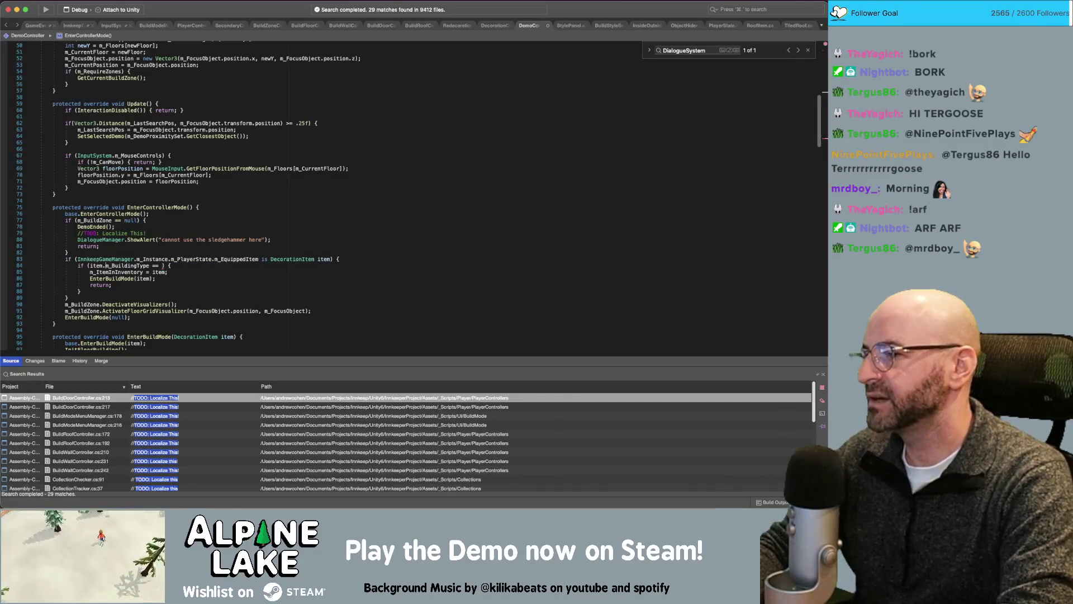
pyautogui.hotkey('alt', 'Left')
pyautogui.hotkey('alt', 'Left')
pyautogui.write('m_Activ')
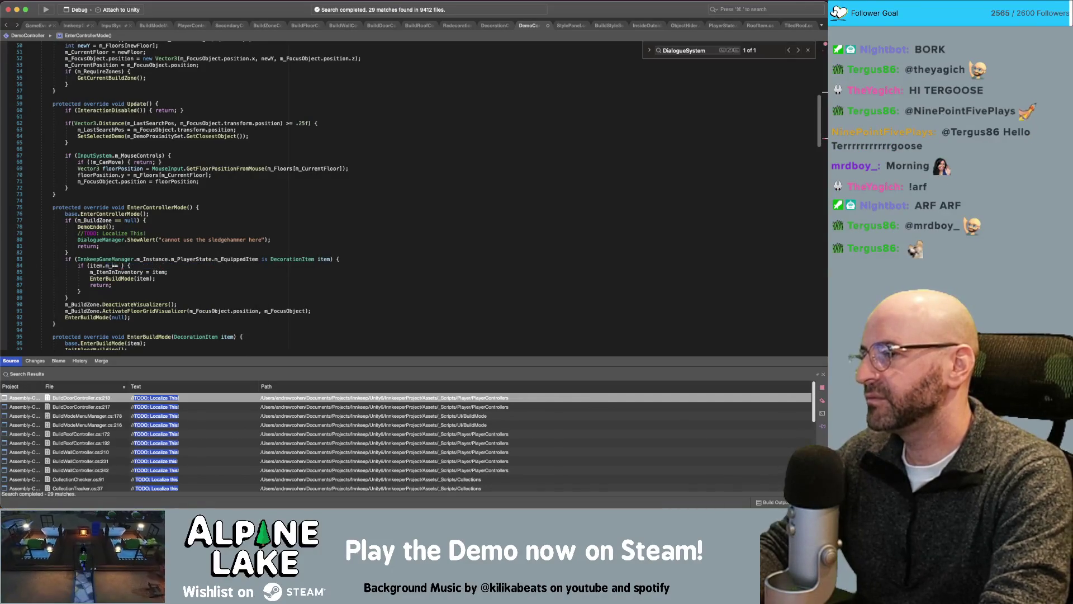
pyautogui.press('Return')
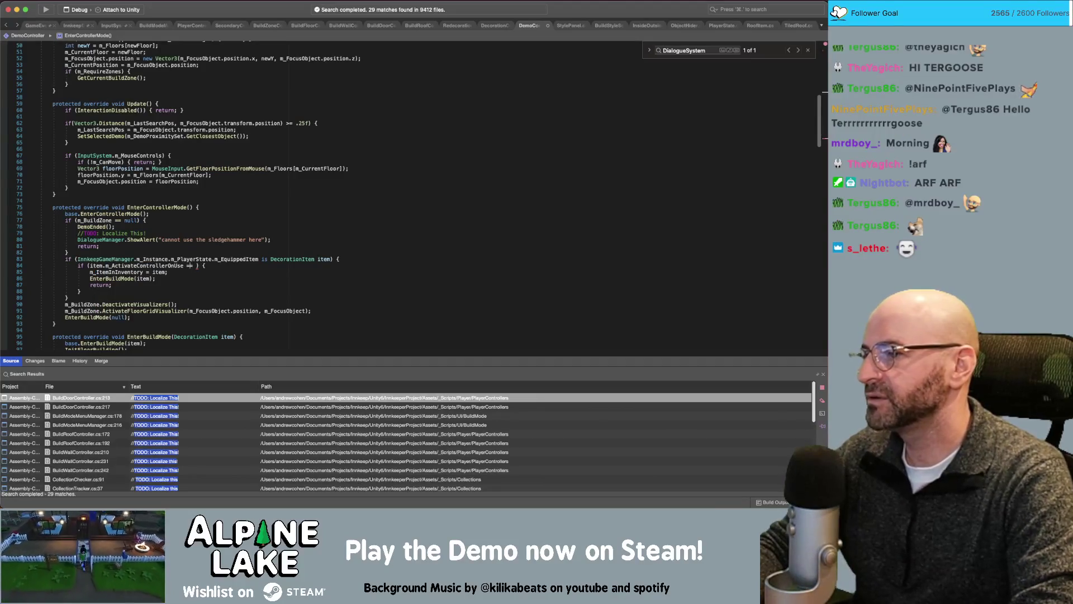
pyautogui.write('Demo')
pyautogui.press('Return')
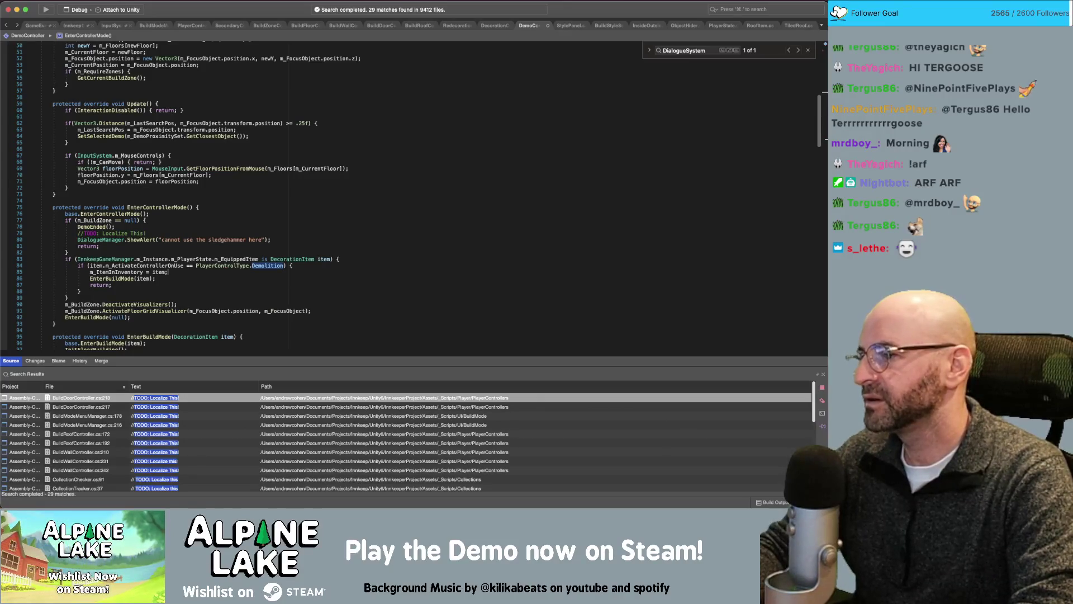
# - Remove the EnterBuildMode(item) call from the new check
pyautogui.click(156, 279)
pyautogui.press('super+shift+Left')
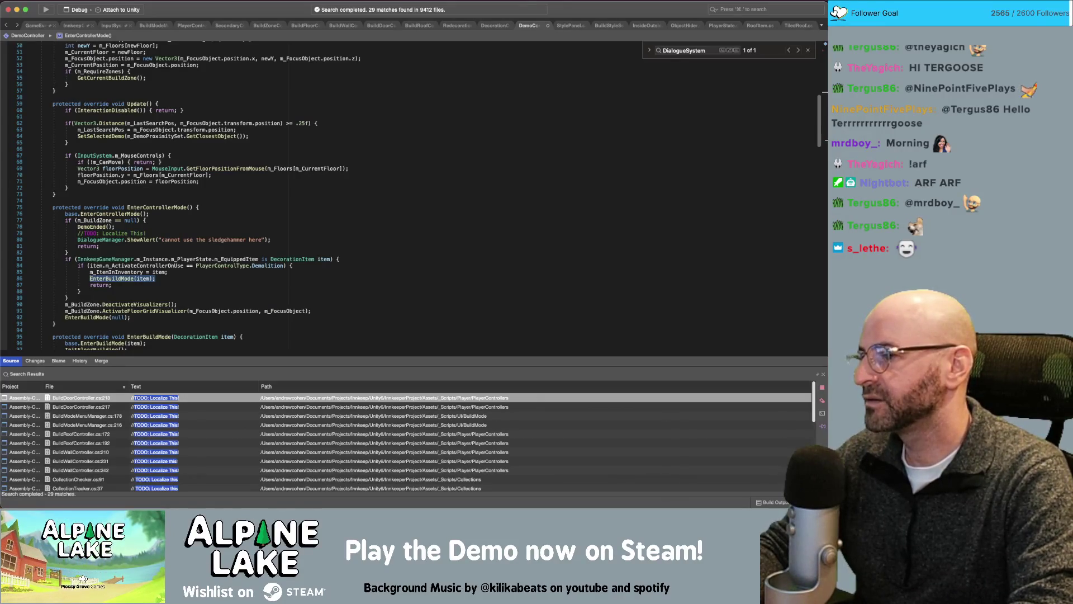
pyautogui.press('BackSpace')
pyautogui.press('BackSpace')
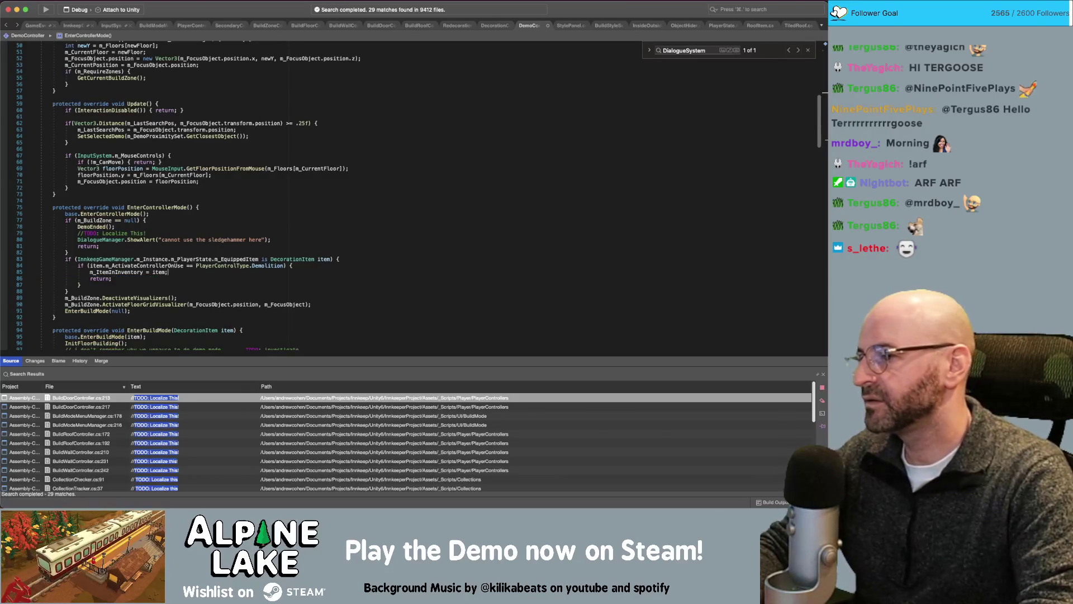
pyautogui.scroll(-3)
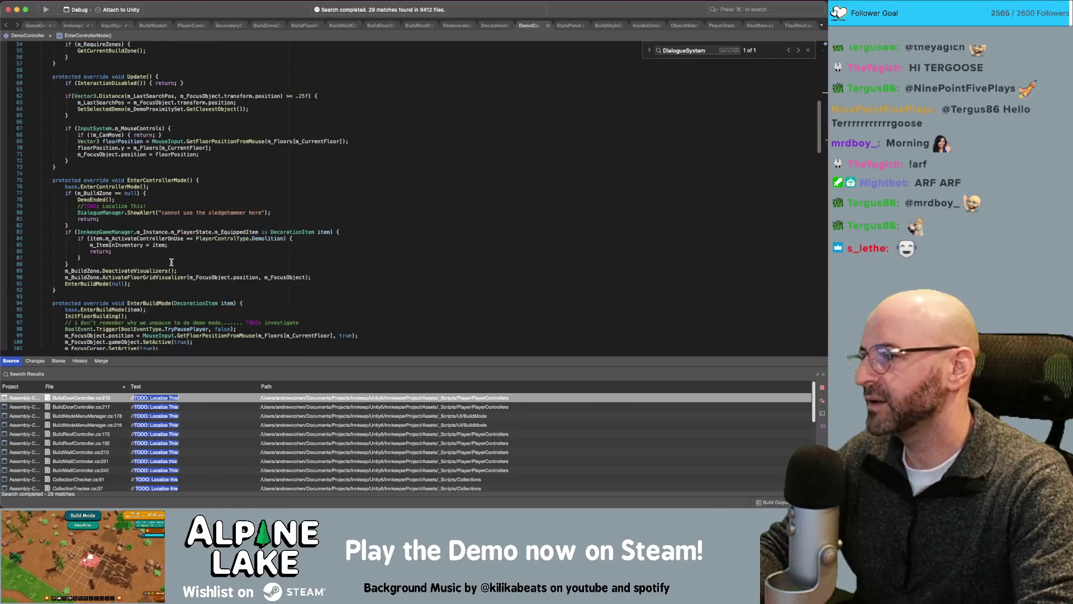
pyautogui.moveTo(76, 265); pyautogui.dragTo(65, 231)
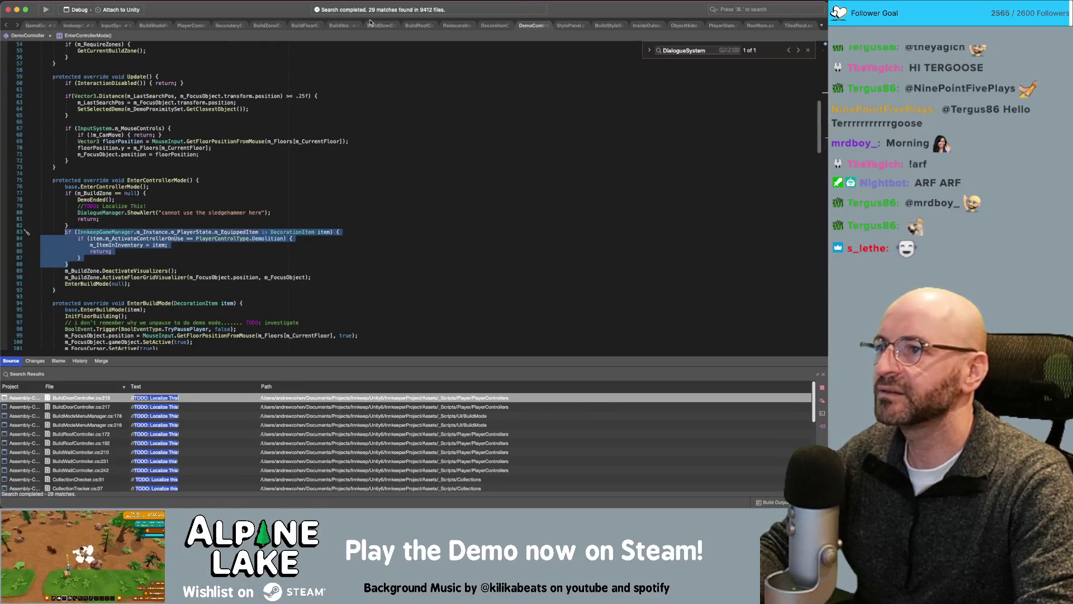
pyautogui.click(454, 25)
# - Paste the equipped-item check into RedecorationController's EnterControllerMode, dropping its return
pyautogui.scroll(3)
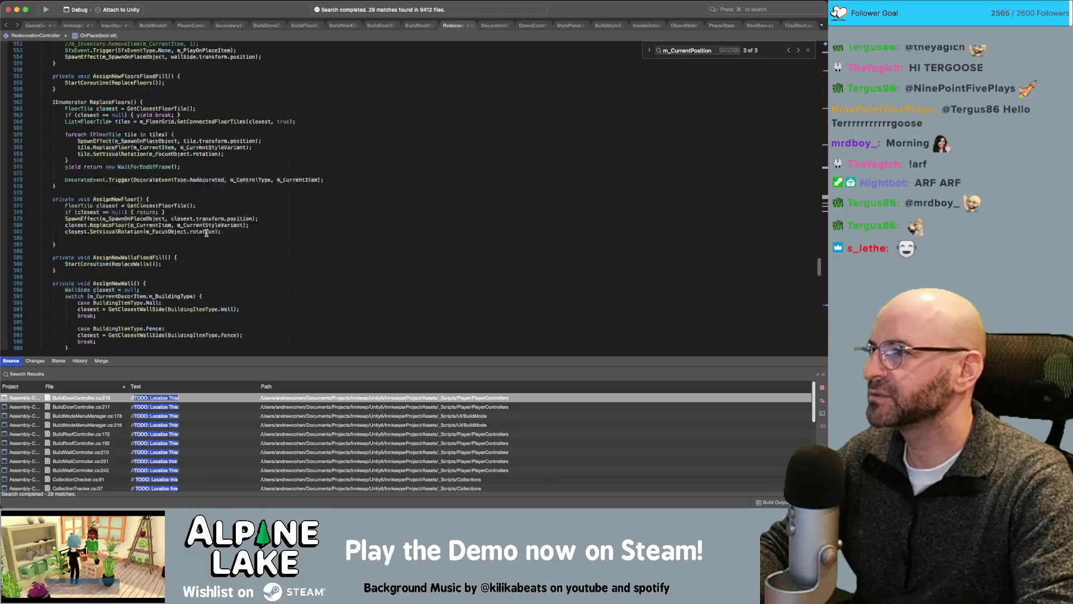
pyautogui.scroll(3)
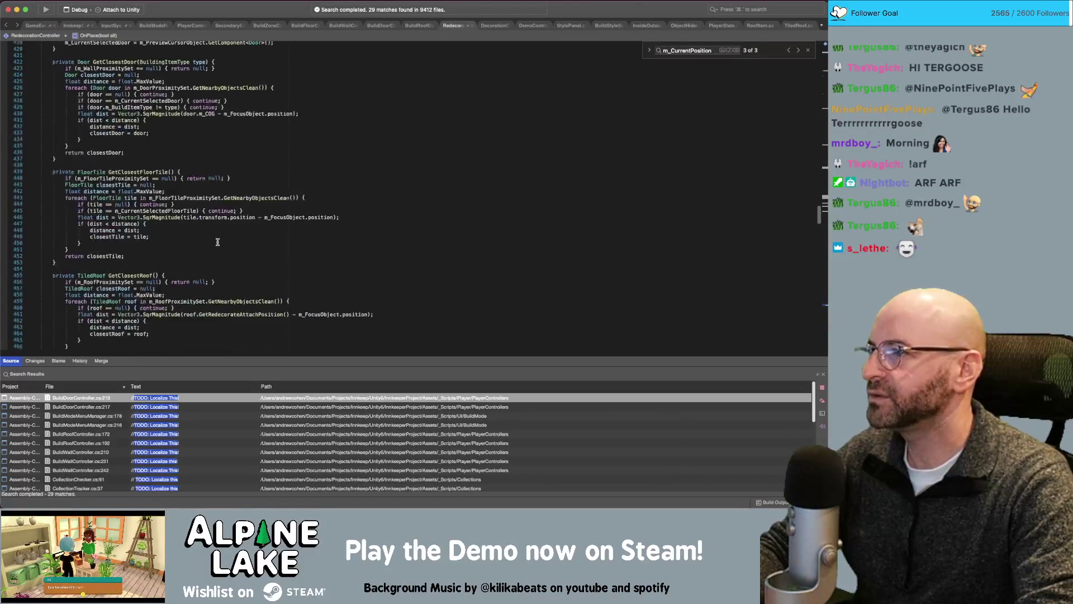
pyautogui.scroll(3)
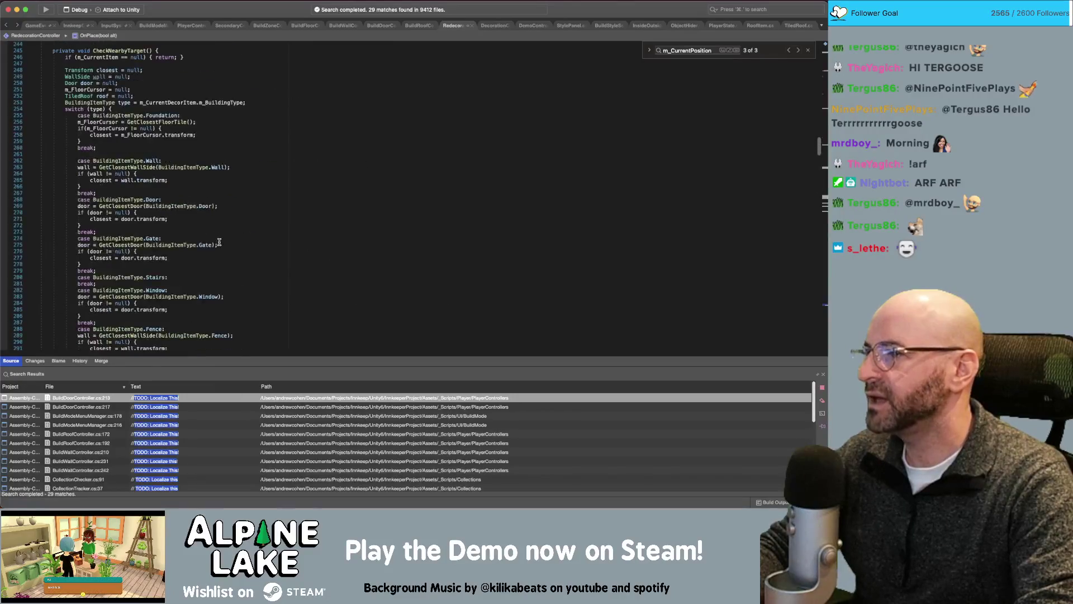
pyautogui.scroll(3)
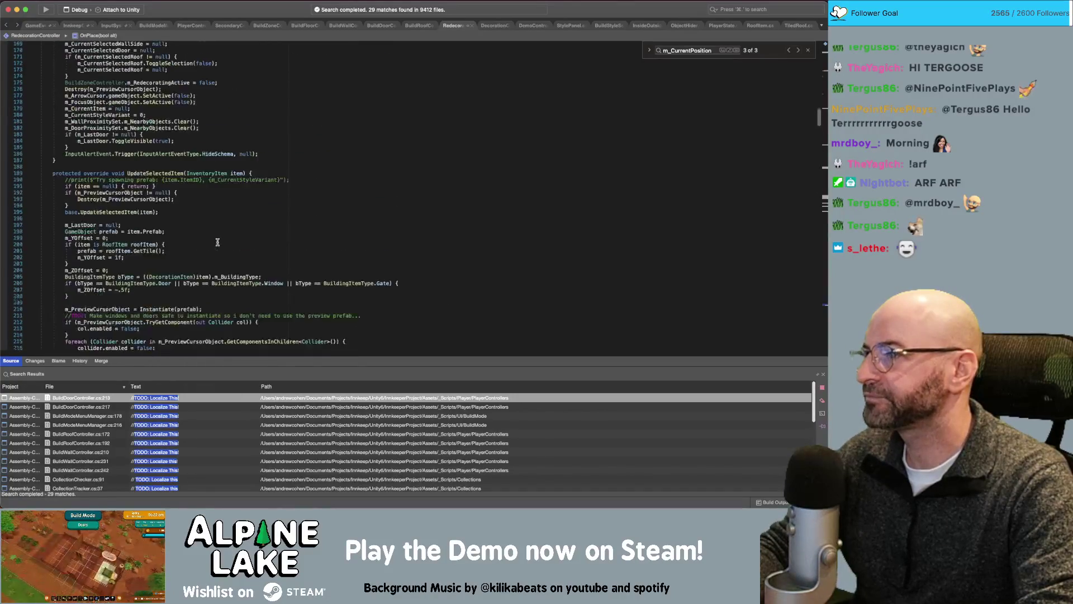
pyautogui.scroll(3)
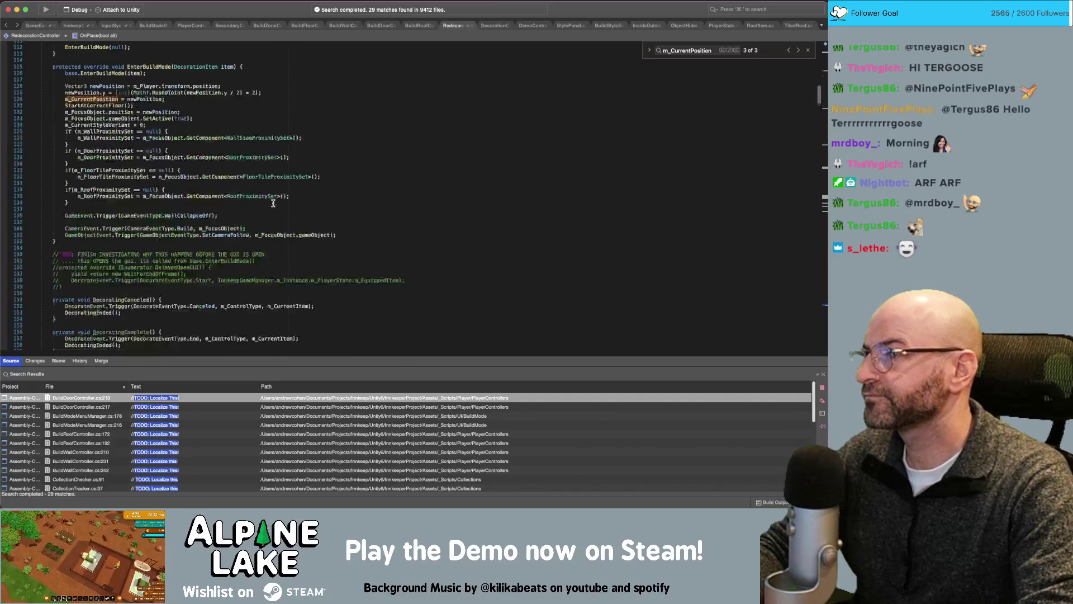
pyautogui.scroll(3)
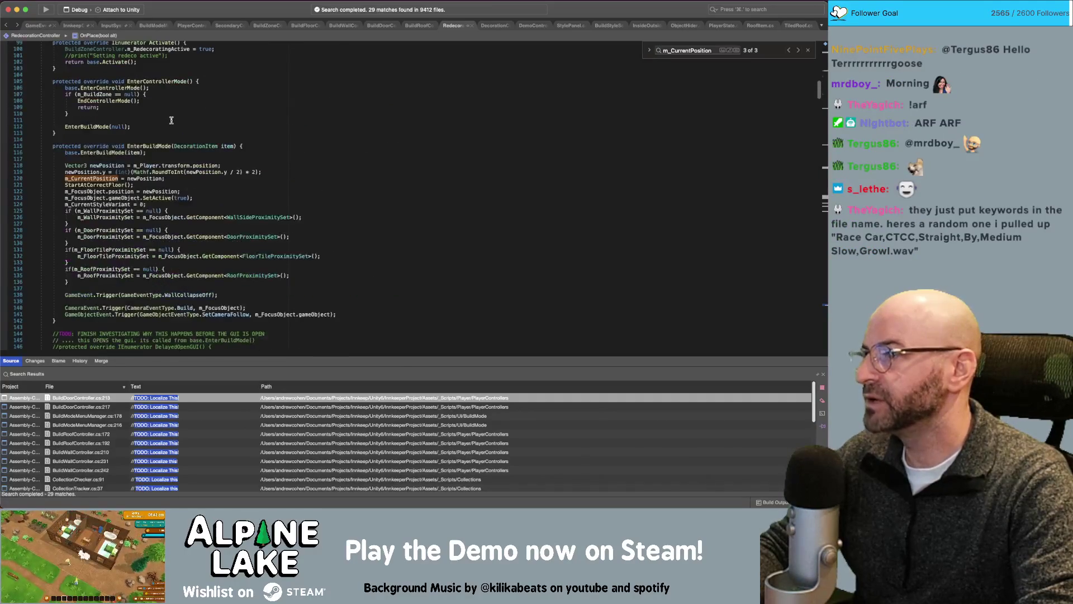
pyautogui.press('cmd+v')
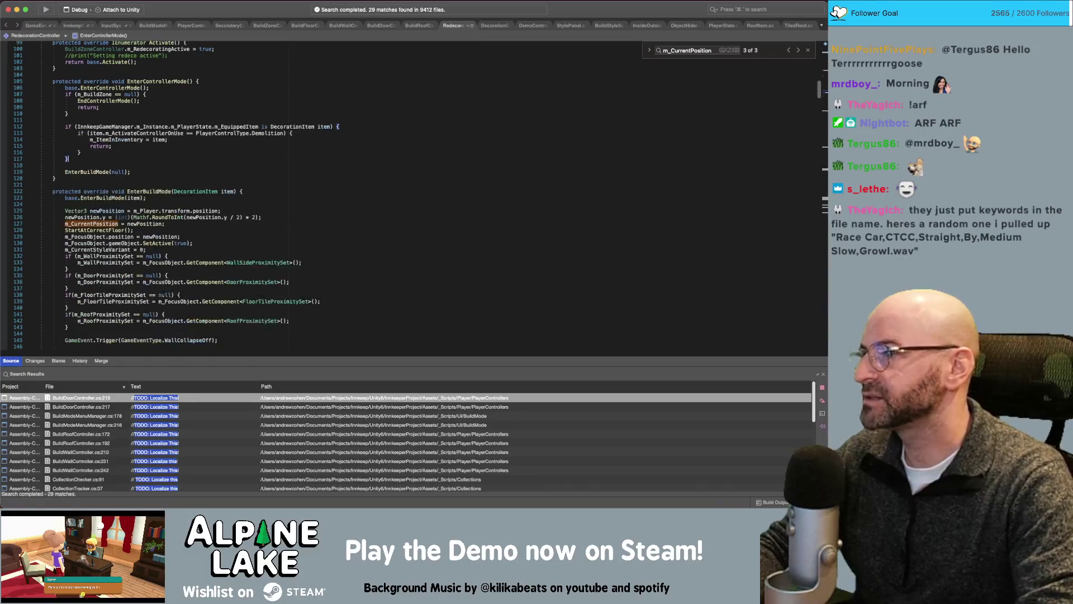
pyautogui.press('BackSpace')
pyautogui.press('BackSpace')
pyautogui.press('BackSpace')
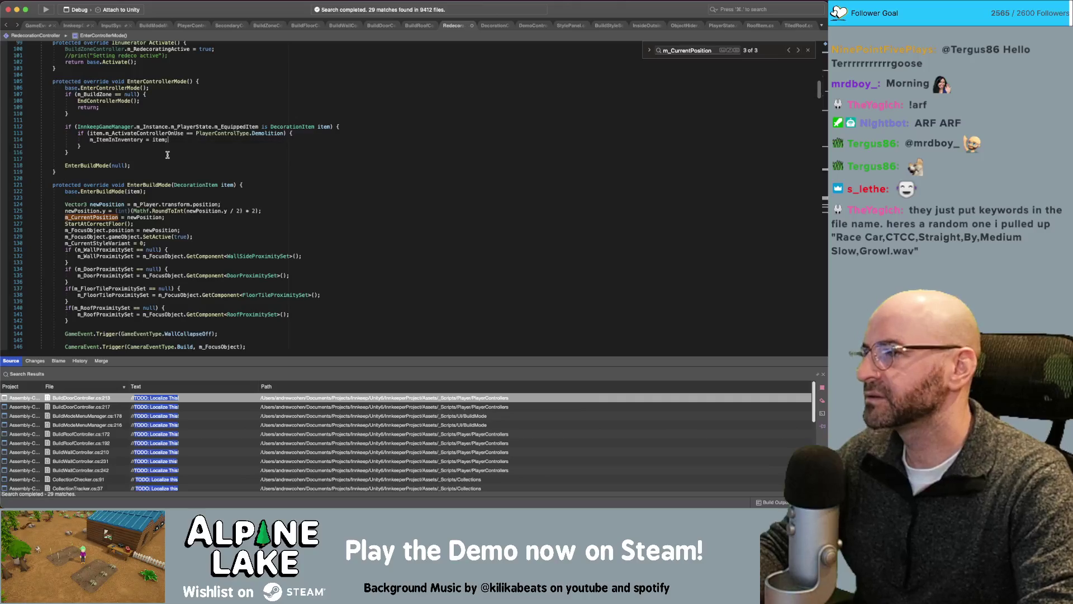
# - Change the condition from Demolition to PlayerControlType.BuildDecorating and save
pyautogui.scroll(3)
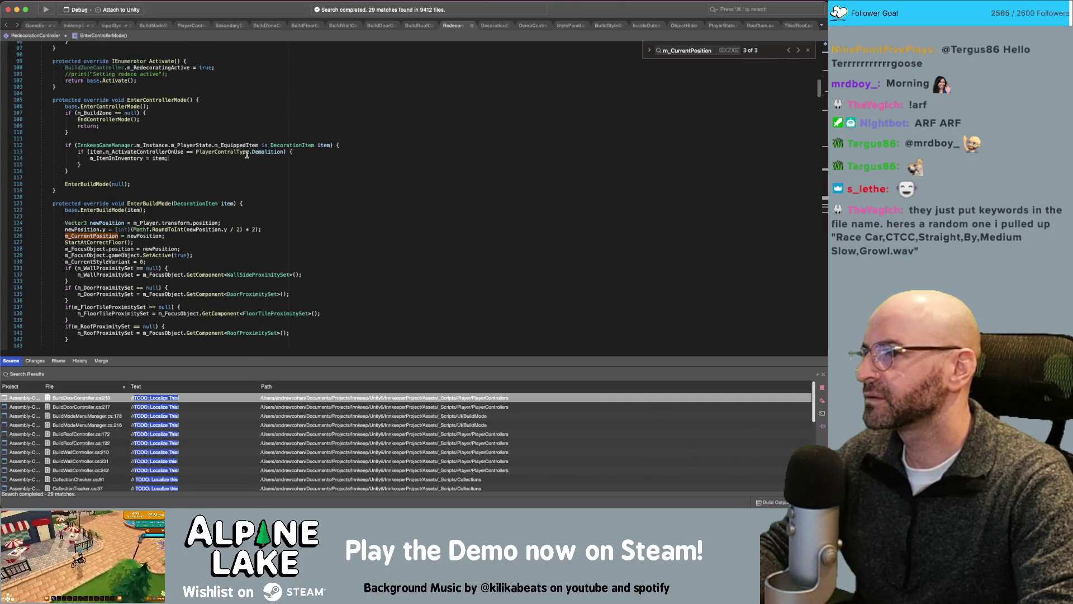
pyautogui.click(267, 151)
pyautogui.write('Rede')
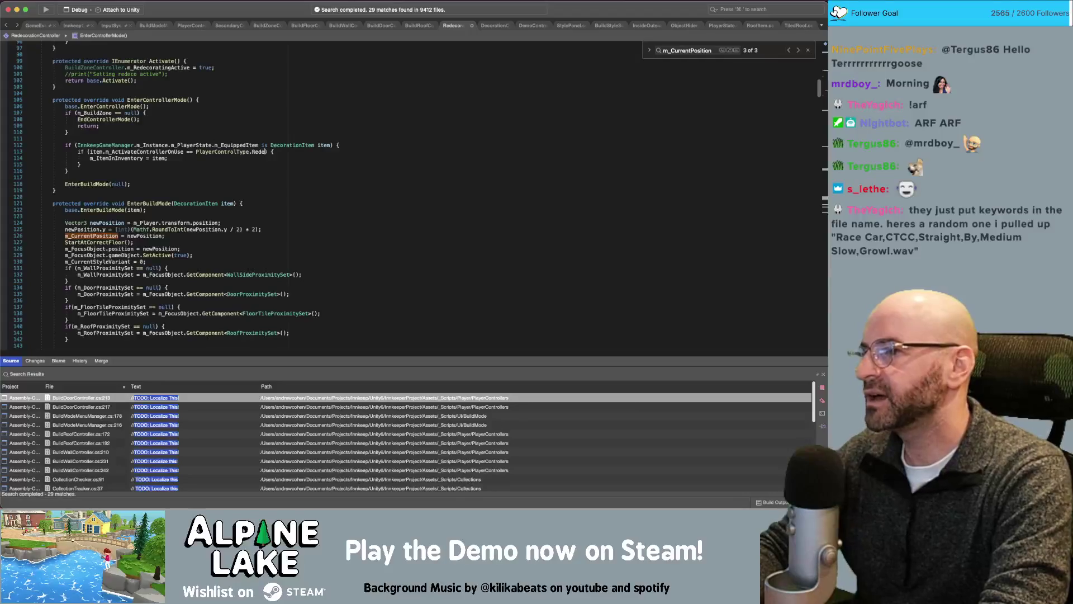
pyautogui.press('BackSpace')
pyautogui.press('BackSpace')
pyautogui.press('BackSpace')
pyautogui.write('BuildDec')
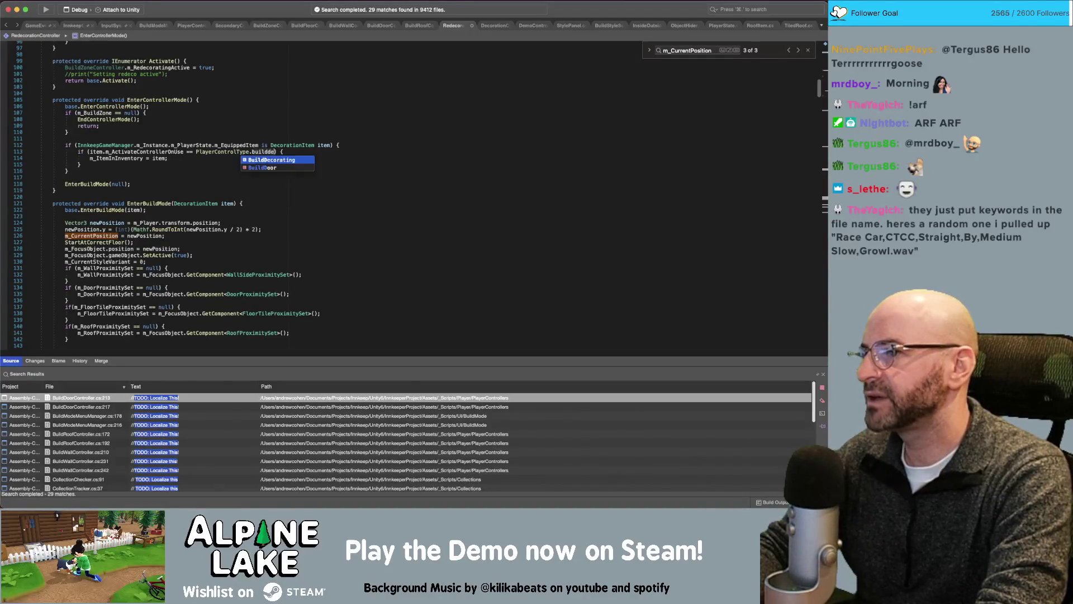
pyautogui.press('Return')
pyautogui.press('super+s')
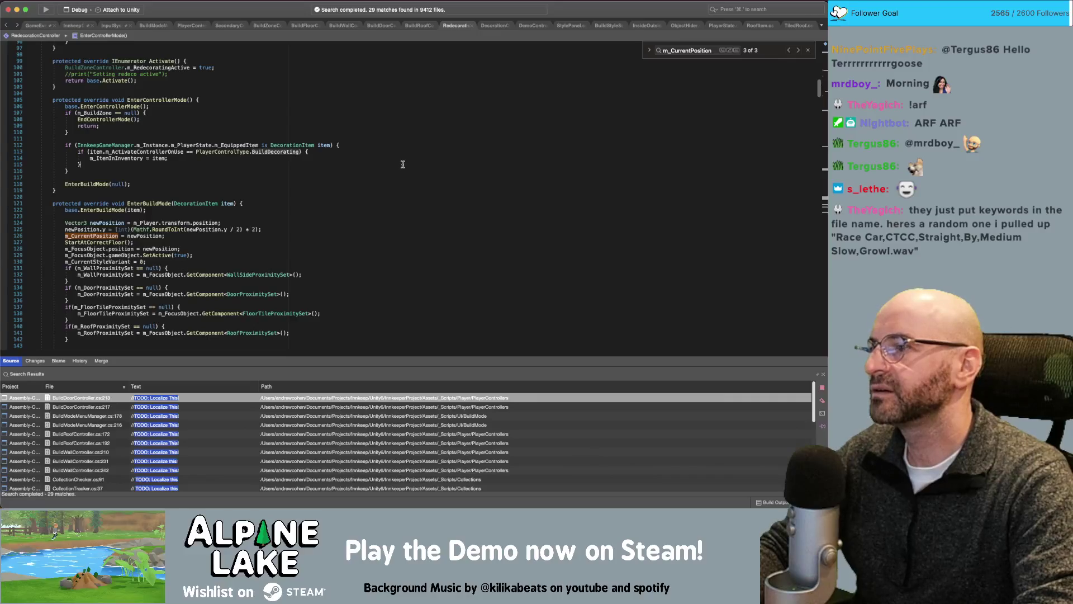
pyautogui.click(351, 155)
pyautogui.click(535, 27)
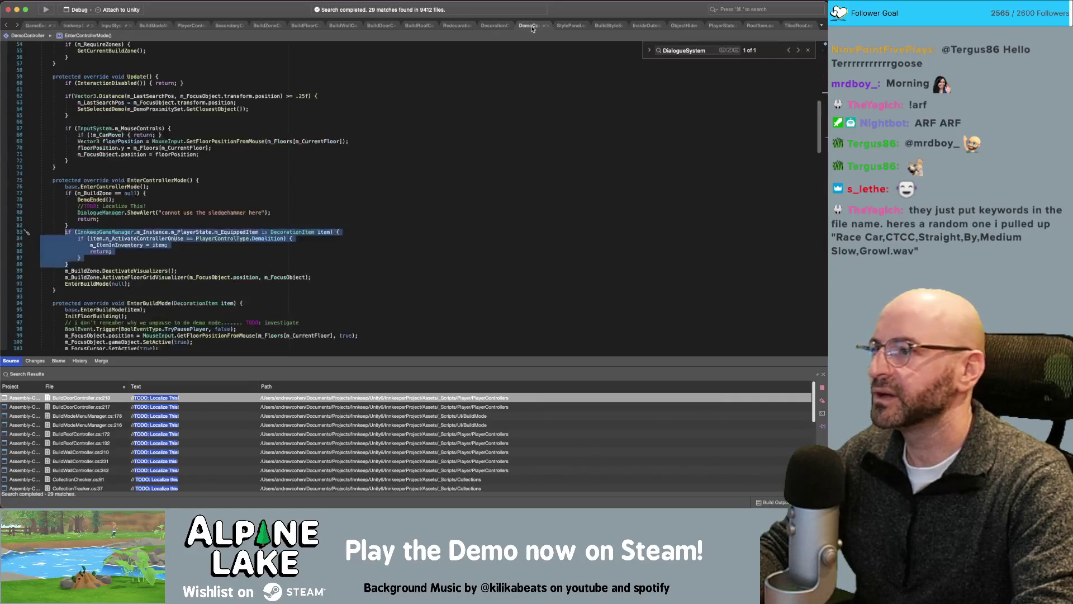
# - Delete the return; on DemoController line 86 and go back to Unity to recompile
pyautogui.click(167, 251)
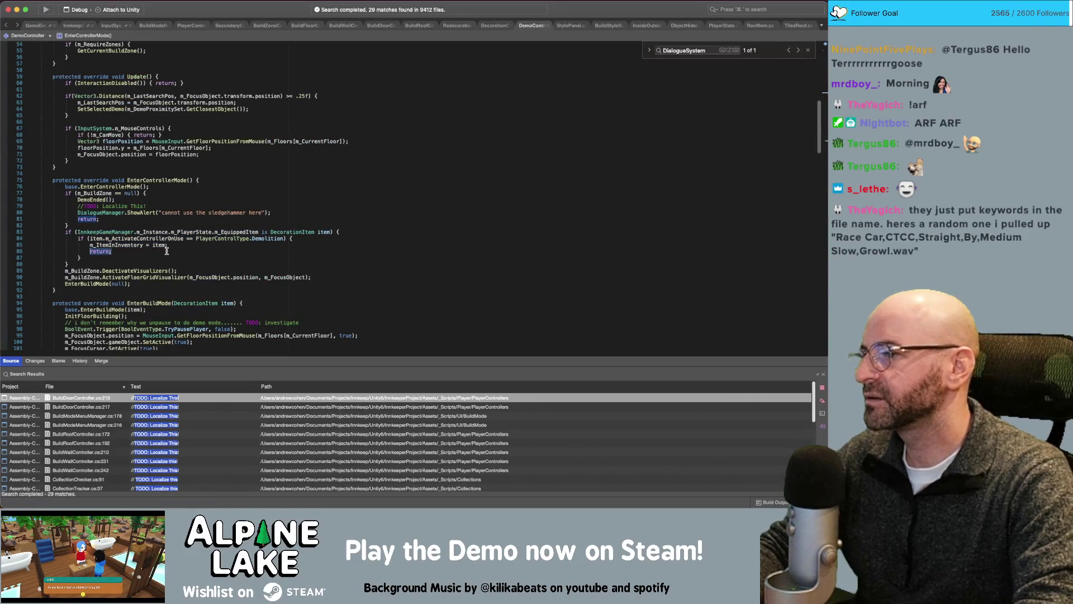
pyautogui.press('BackSpace')
pyautogui.press('BackSpace')
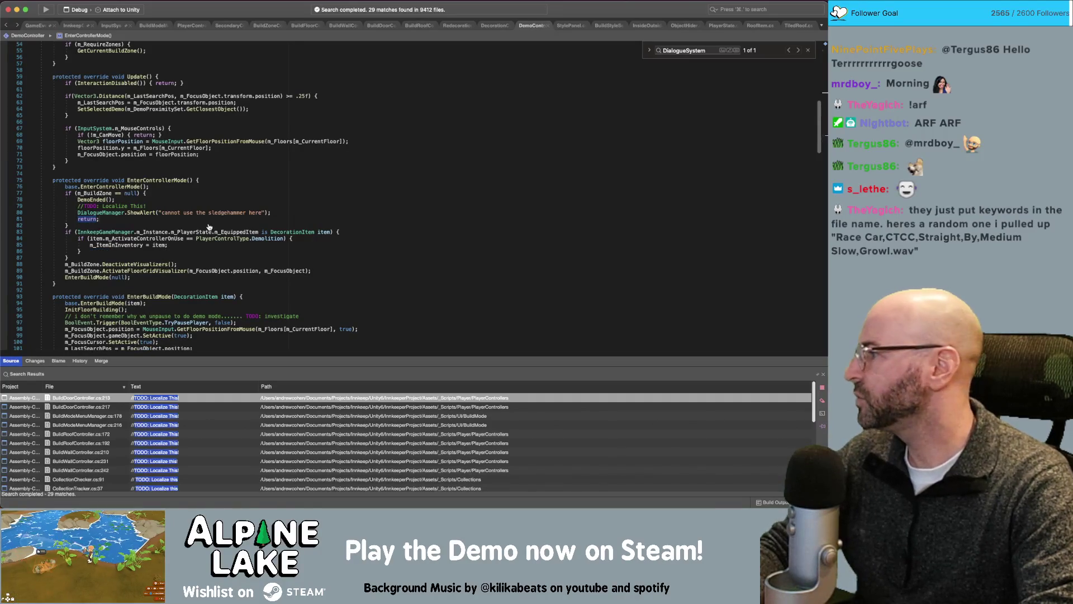
pyautogui.press('super+Tab')
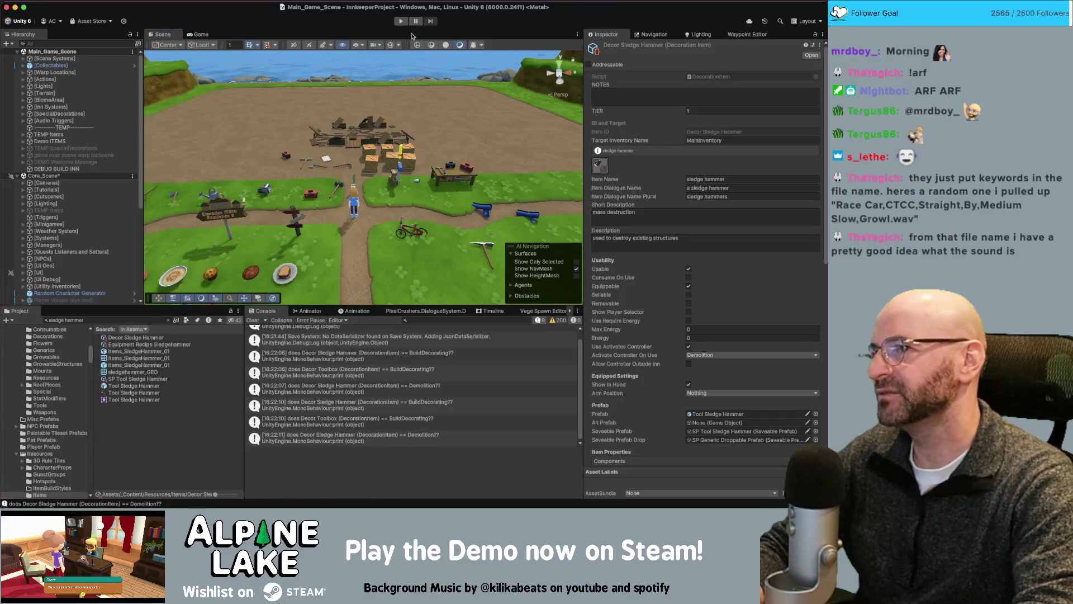
# - Start Play mode, skip the tutorials, and drag out a rectangle of floor tiles
pyautogui.click(401, 23)
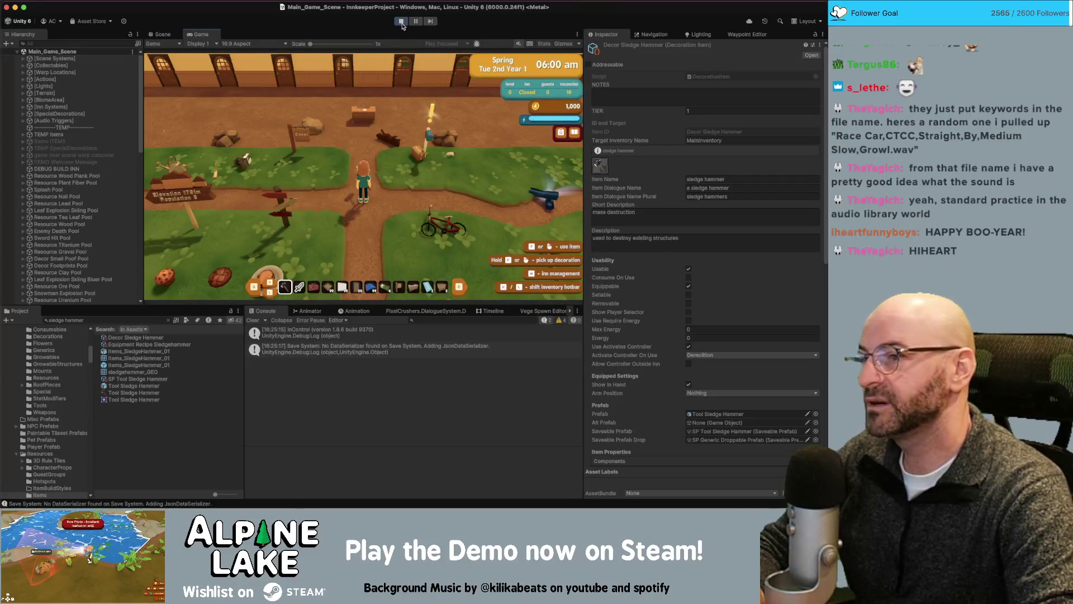
pyautogui.press('w')
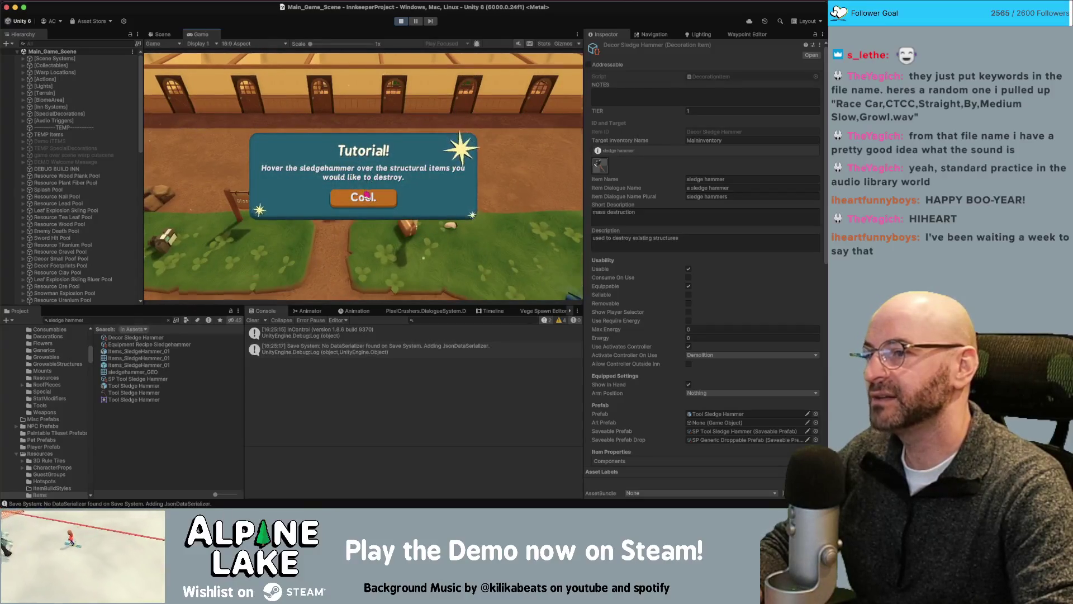
pyautogui.click(366, 196)
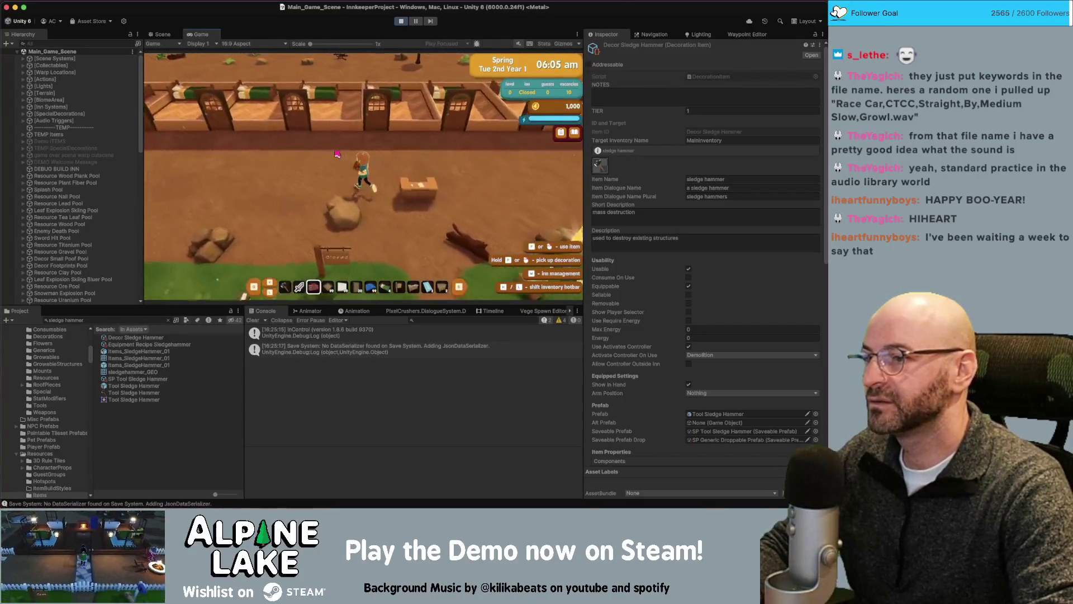
pyautogui.click(337, 154)
pyautogui.click(354, 223)
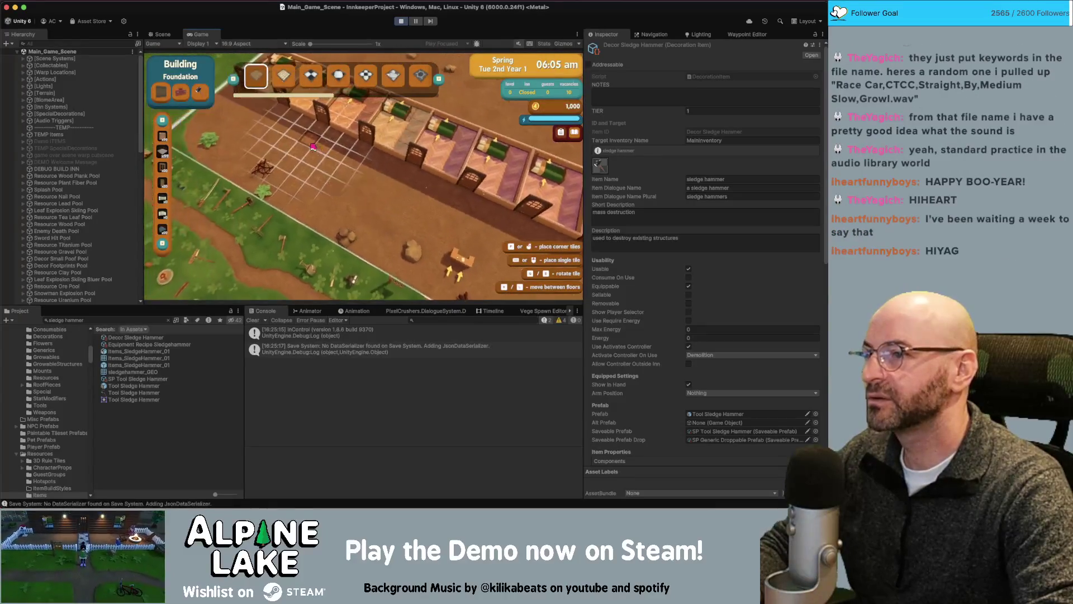
pyautogui.moveTo(313, 147); pyautogui.dragTo(284, 184)
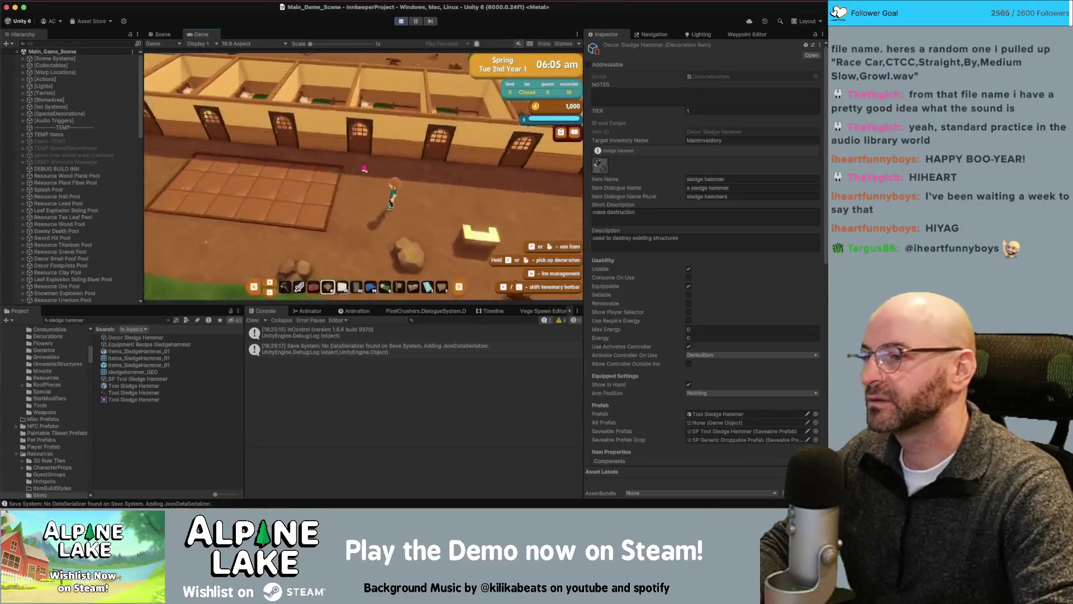
# - Demolish a floor tile, then search the Project assets for 'decor chest'
pyautogui.click(360, 171)
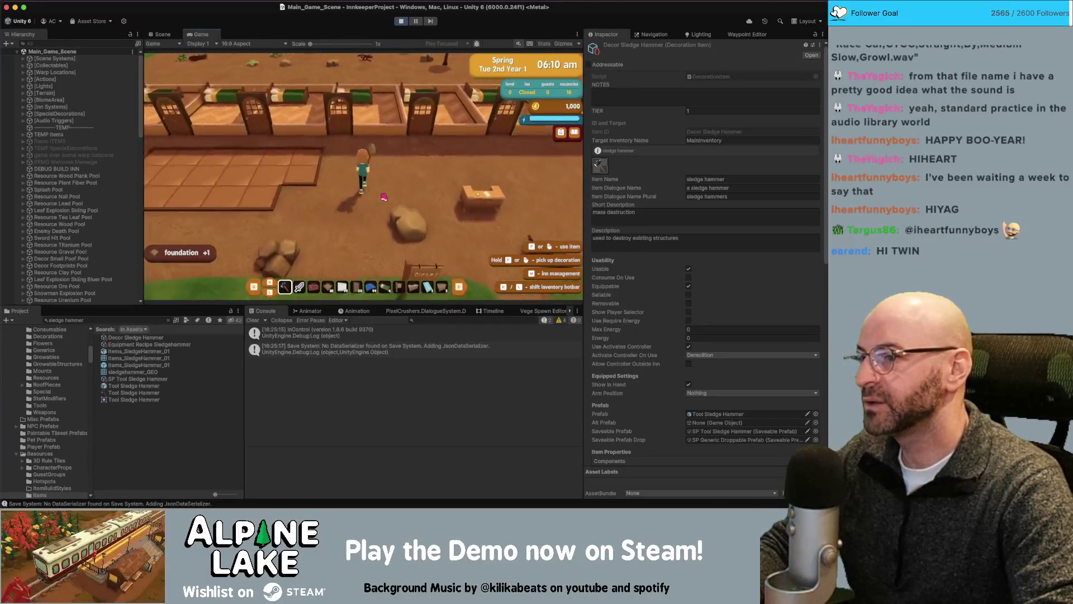
pyautogui.press('d')
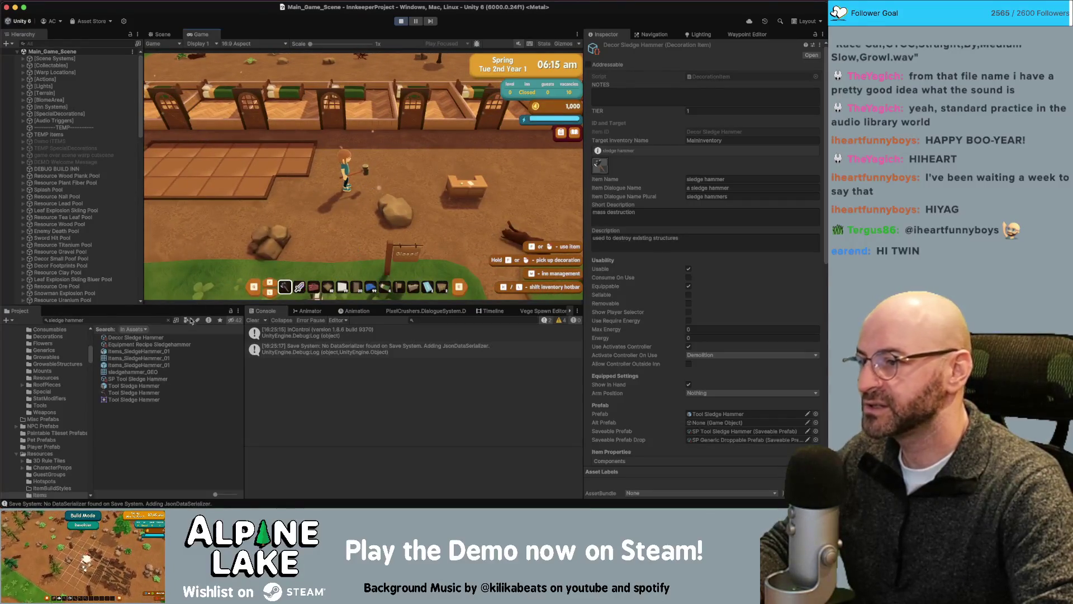
pyautogui.click(143, 319)
pyautogui.write('decor')
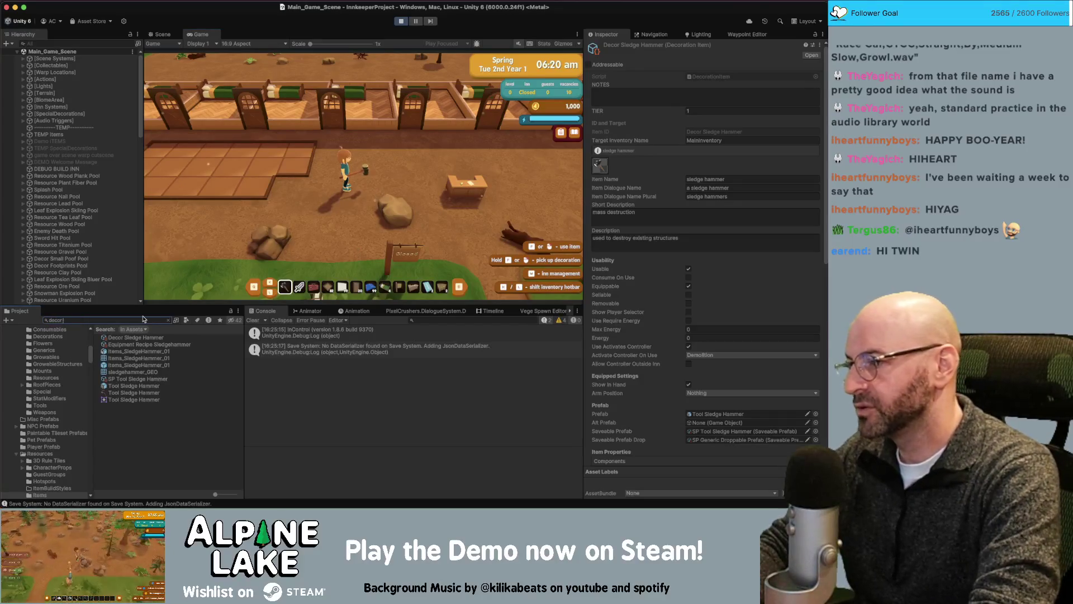
pyautogui.write(' chest')
# - Inspect the Decor Chest asset, then return focus to the running game
pyautogui.click(123, 351)
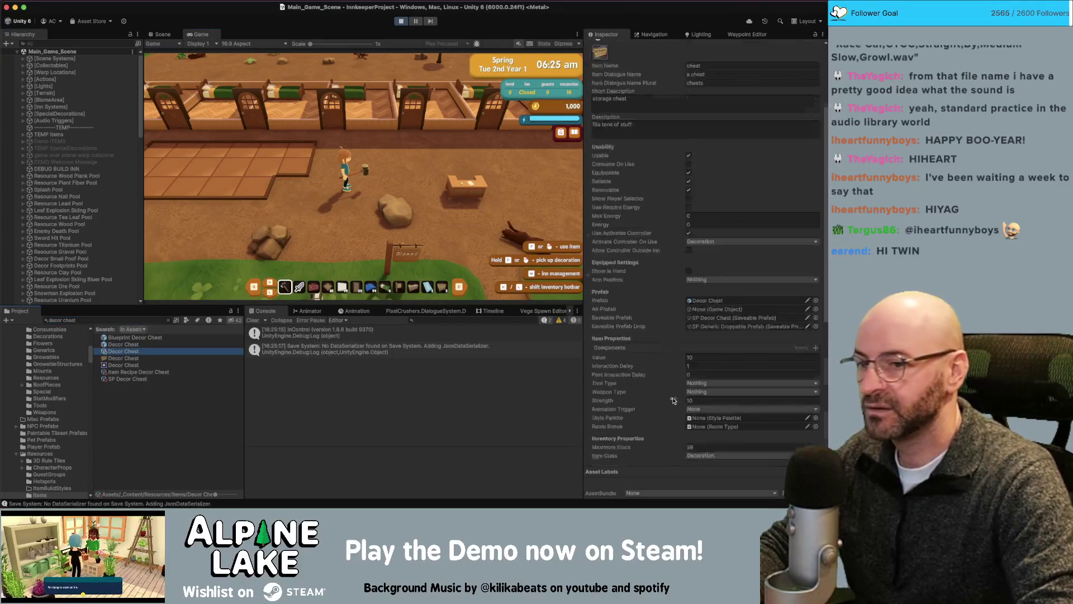
pyautogui.scroll(-3)
pyautogui.click(356, 183)
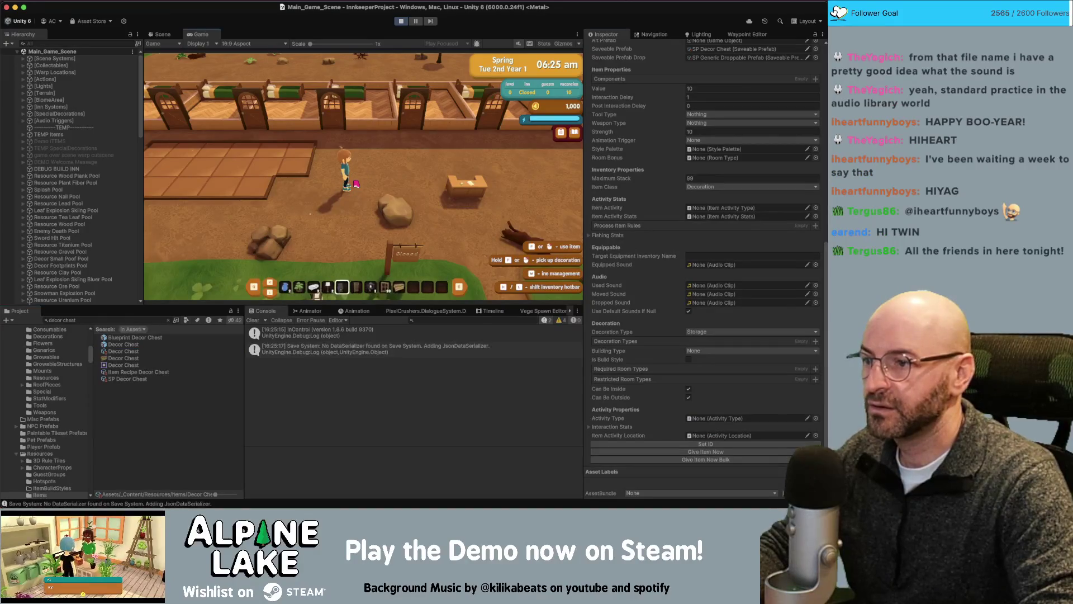
pyautogui.scroll(-3)
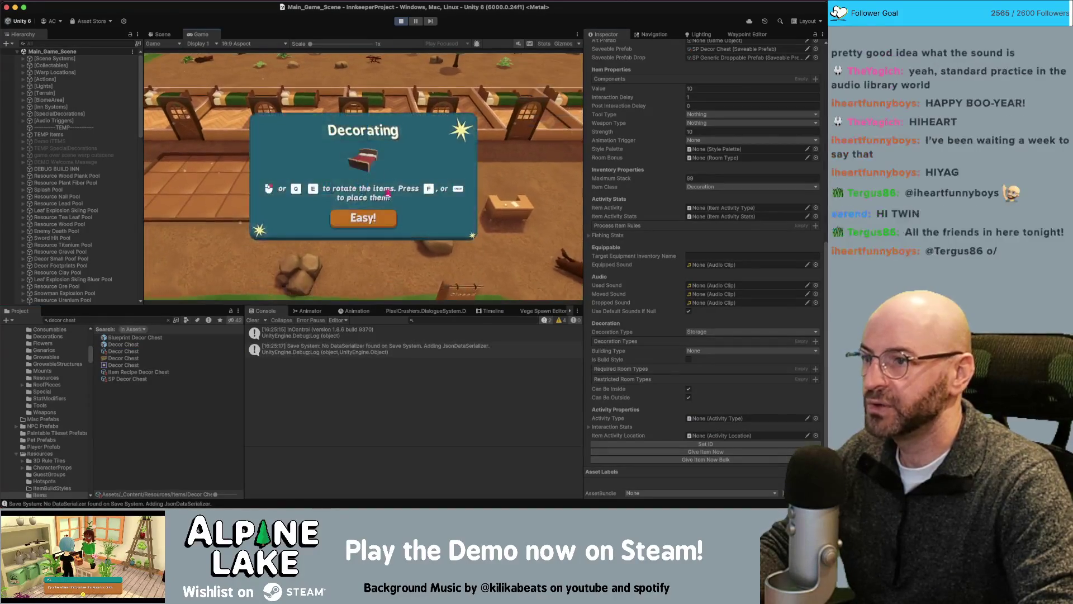
# - Open and close the chest's inventory, enter demolishing mode, and return to the code
pyautogui.press('space')
pyautogui.click(388, 177)
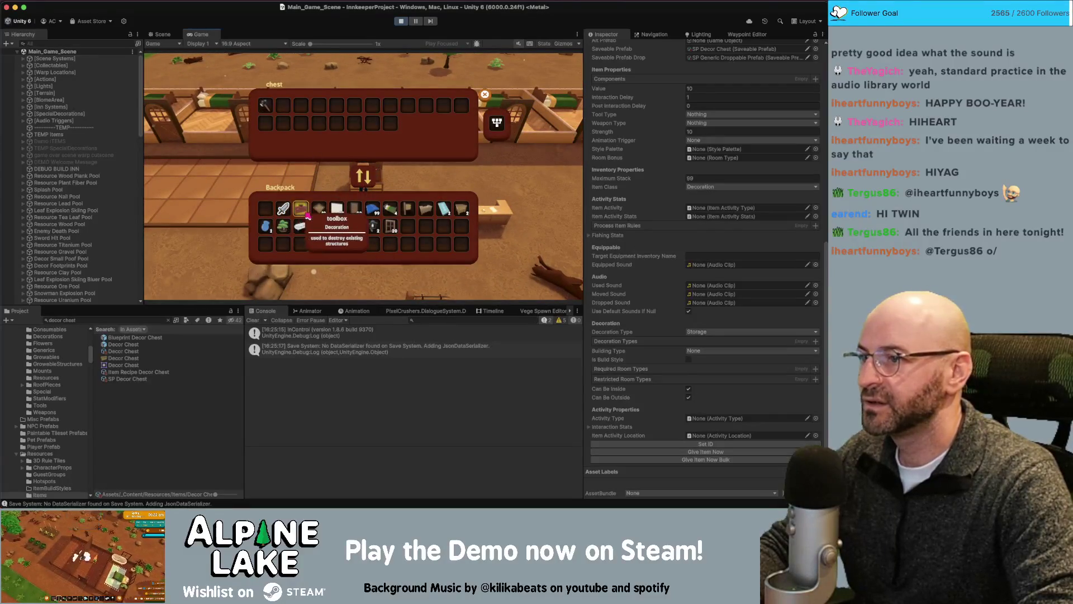
pyautogui.press('Escape')
pyautogui.press('a')
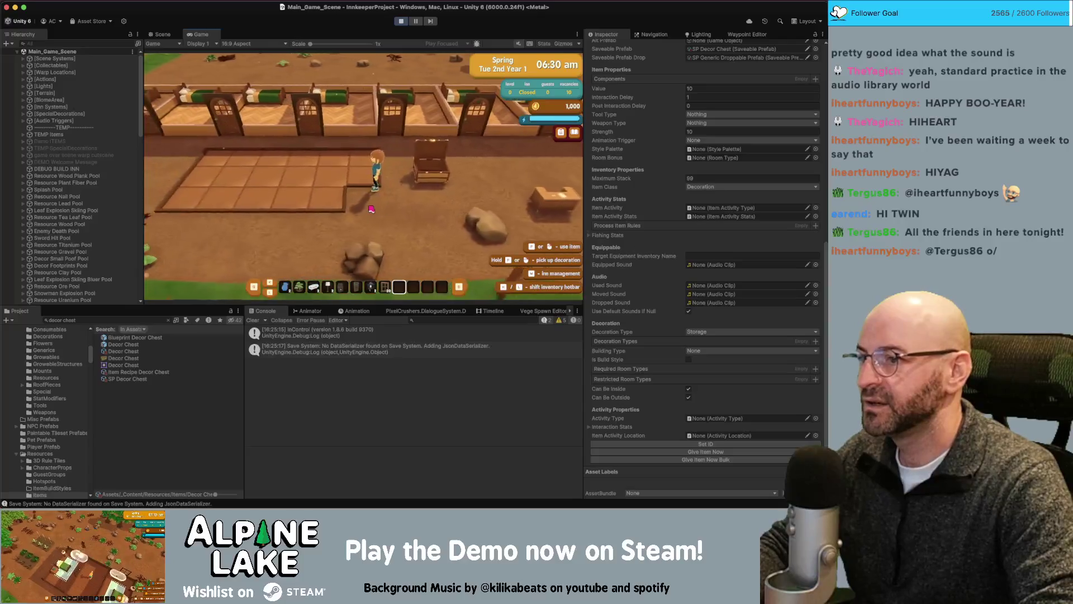
pyautogui.click(371, 208)
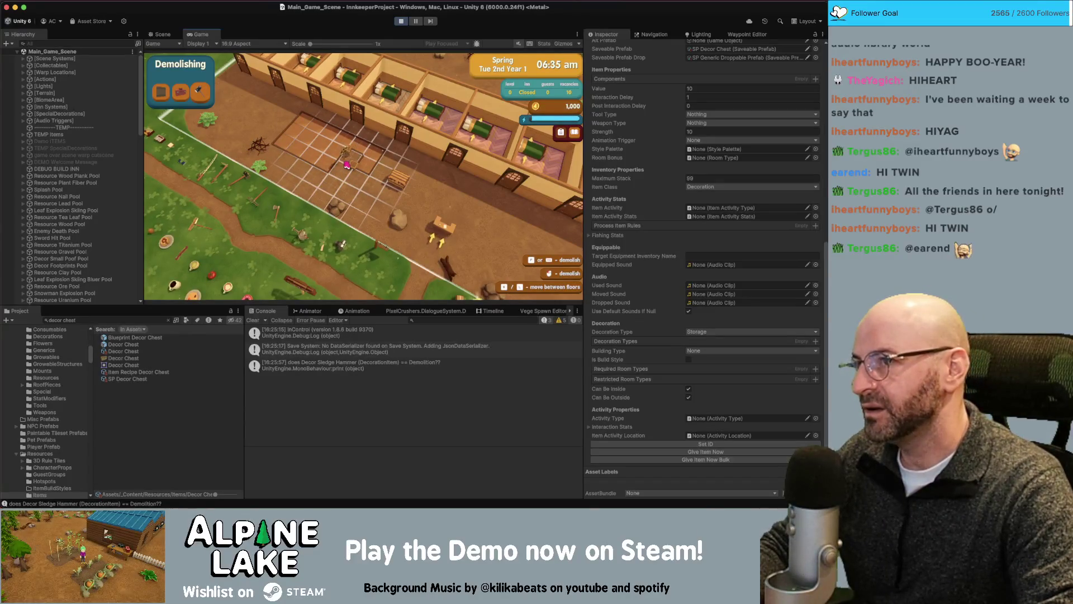
pyautogui.press('super+Tab')
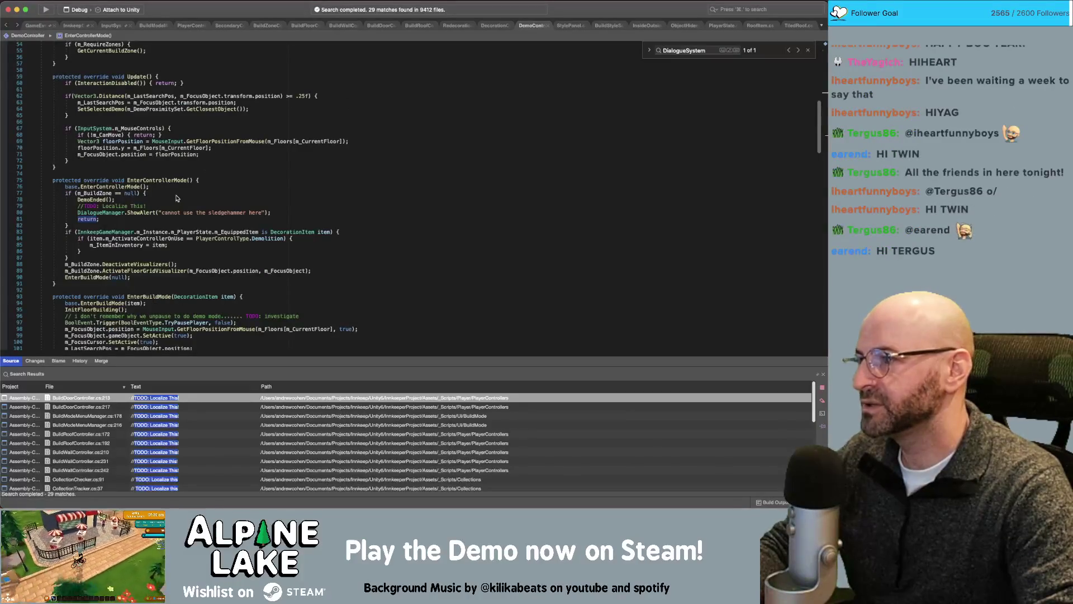
# - Find CleanUp in DemoController and add an 'm_ItemInInventory = null;' line there
pyautogui.moveTo(177, 196); pyautogui.dragTo(165, 188)
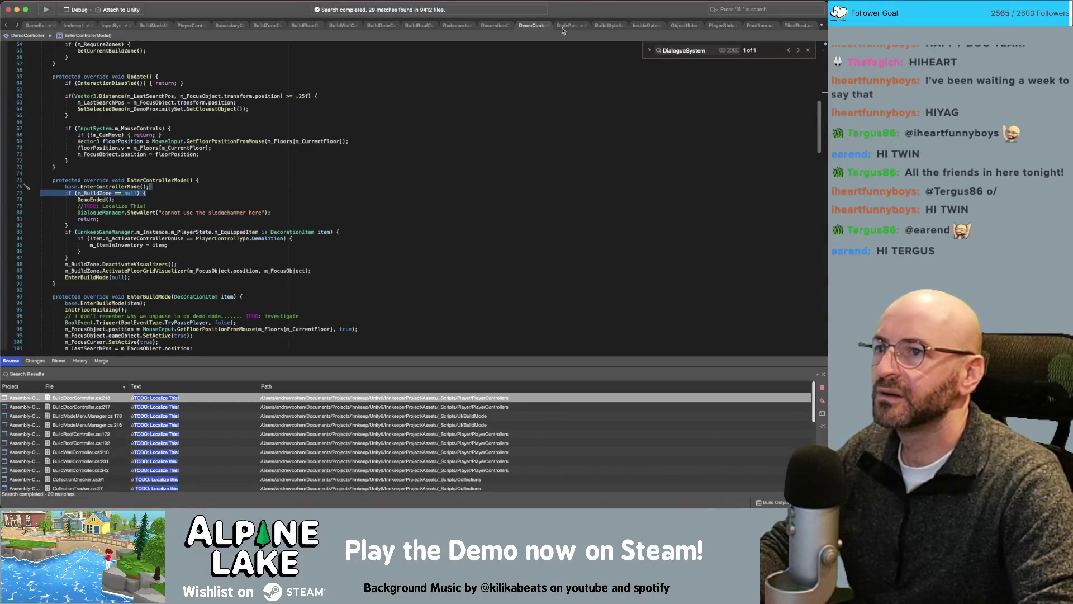
pyautogui.press('super+f')
pyautogui.write('cle')
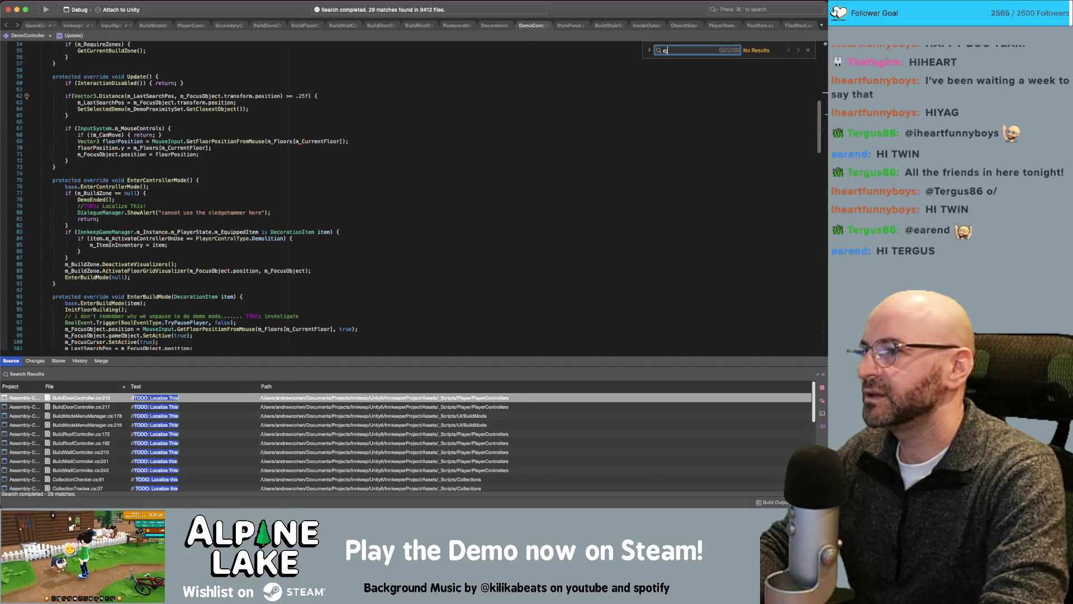
pyautogui.write('anup')
pyautogui.click(346, 217)
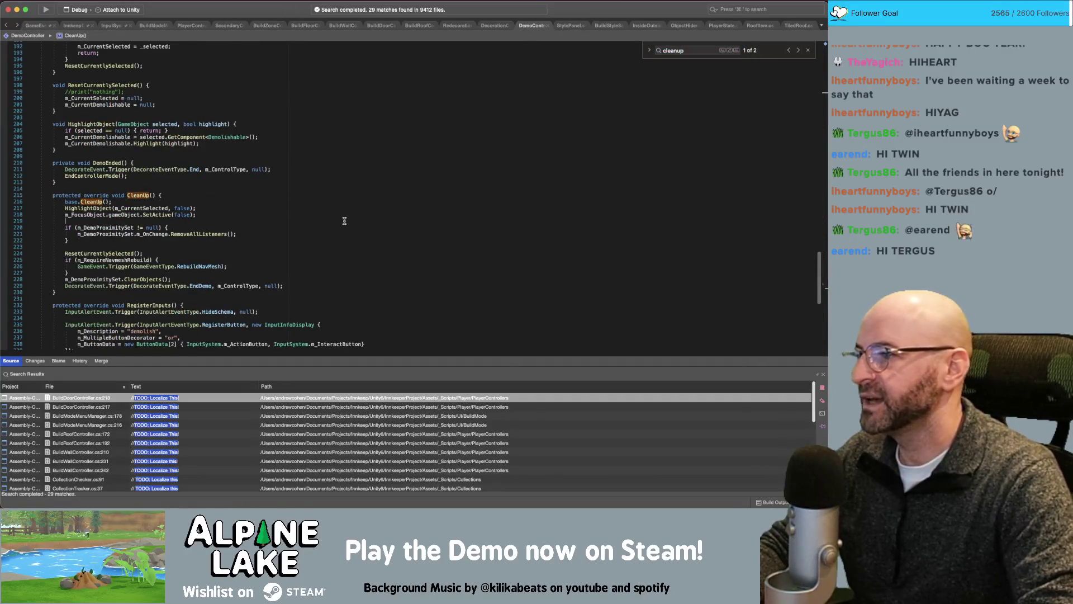
pyautogui.write('itemininve')
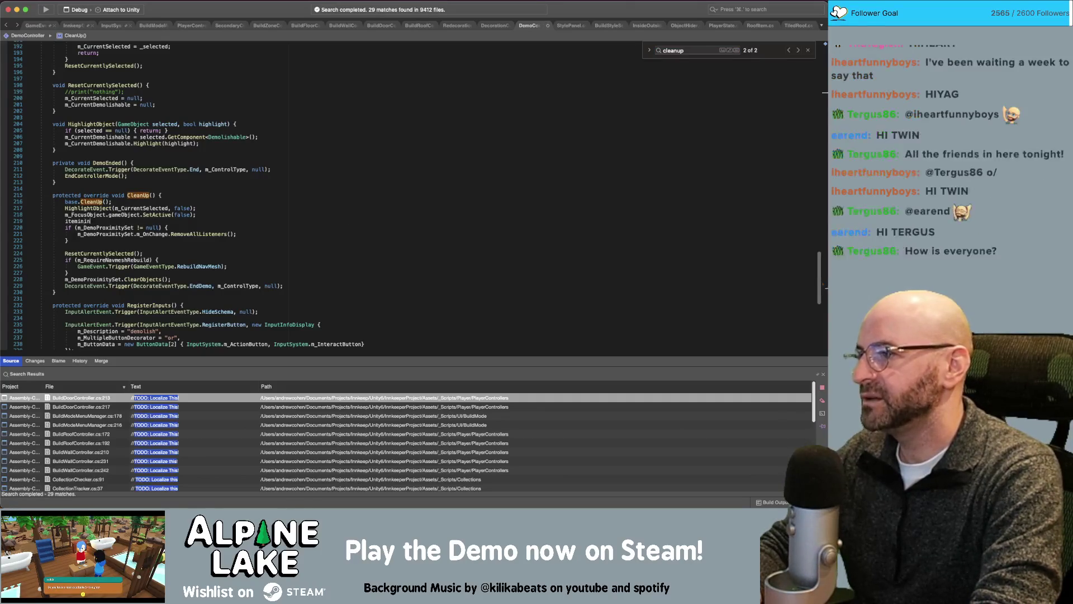
pyautogui.press('Up')
pyautogui.press('Return')
pyautogui.write('ntory = n')
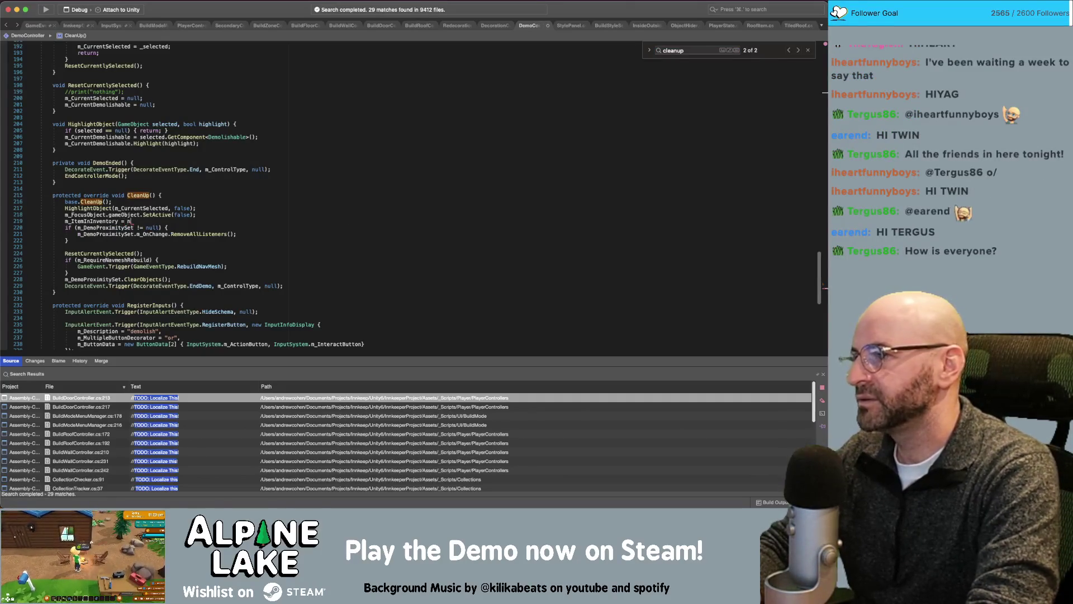
pyautogui.write('ull;')
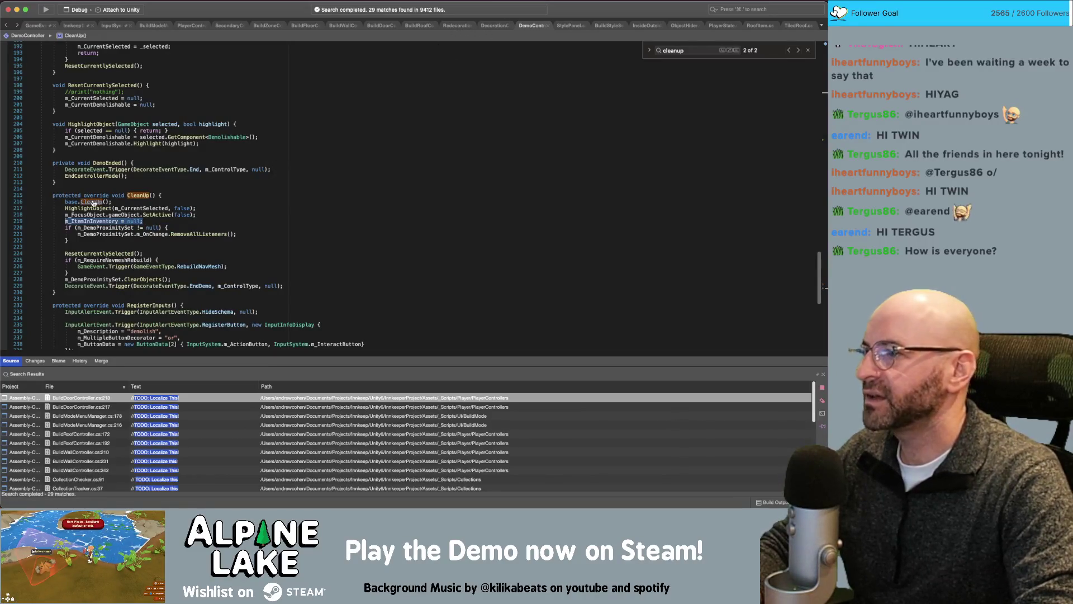
# - Check the base CleanUp definition, then delete the m_ItemInInventory reset line and return to Unity
pyautogui.click(91, 201)
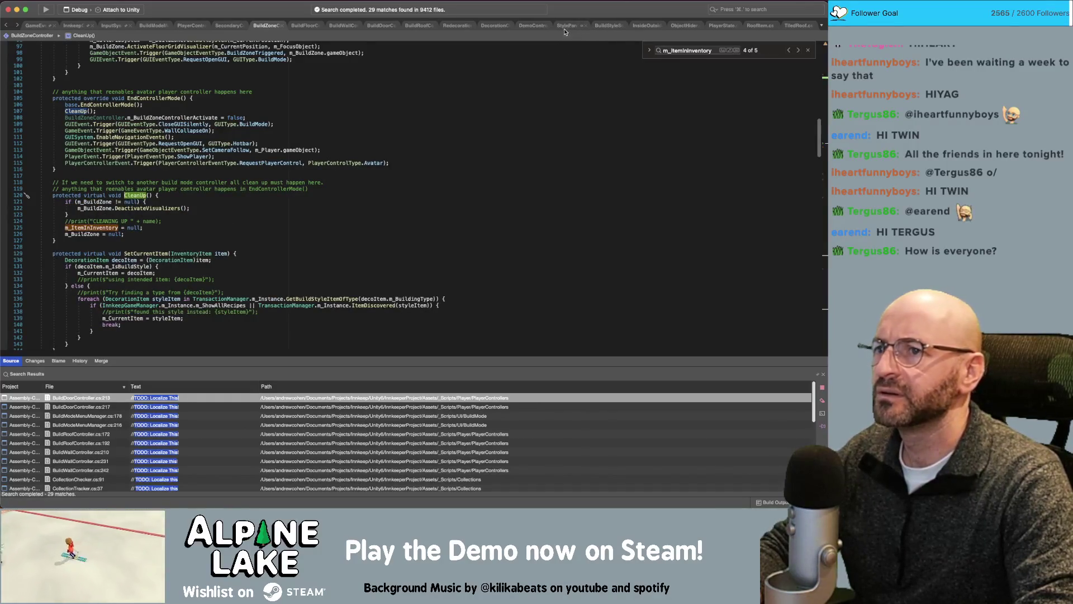
pyautogui.click(532, 26)
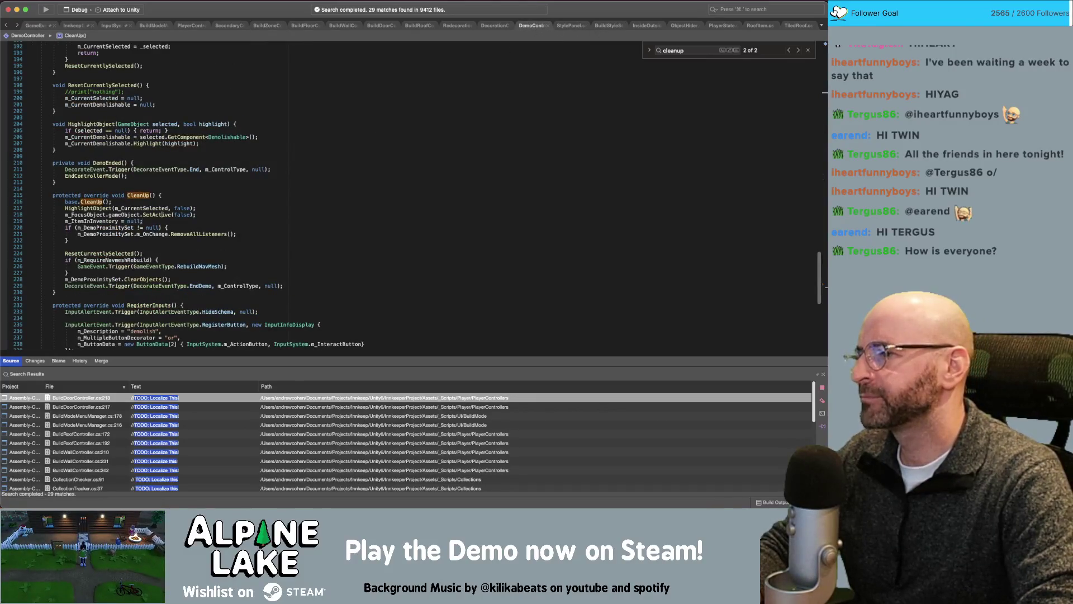
pyautogui.moveTo(144, 221); pyautogui.dragTo(41, 220)
pyautogui.press('BackSpace')
pyautogui.press('BackSpace')
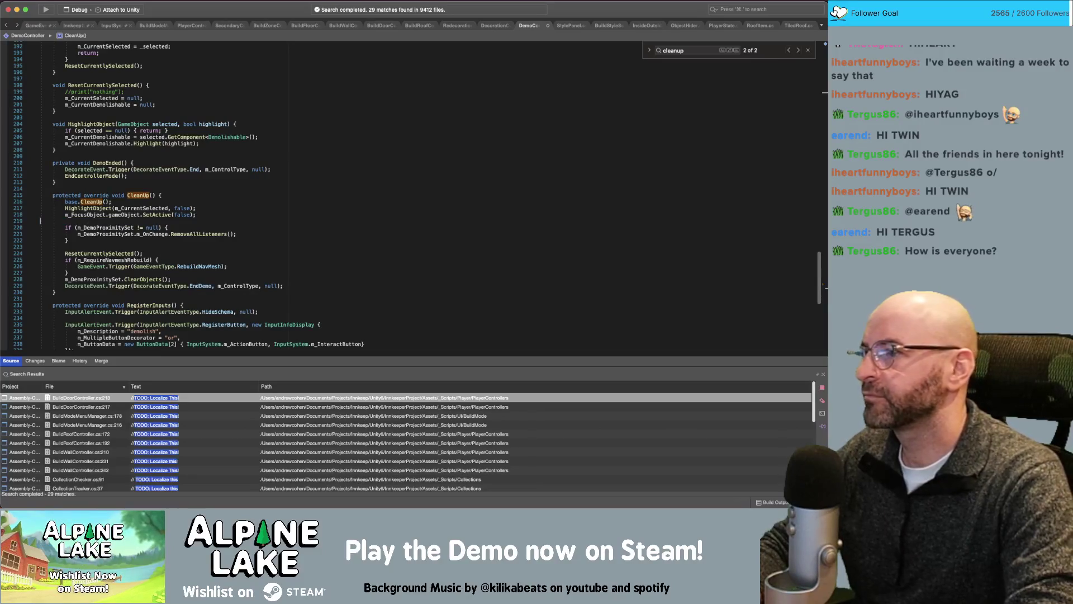
pyautogui.press('super+Tab')
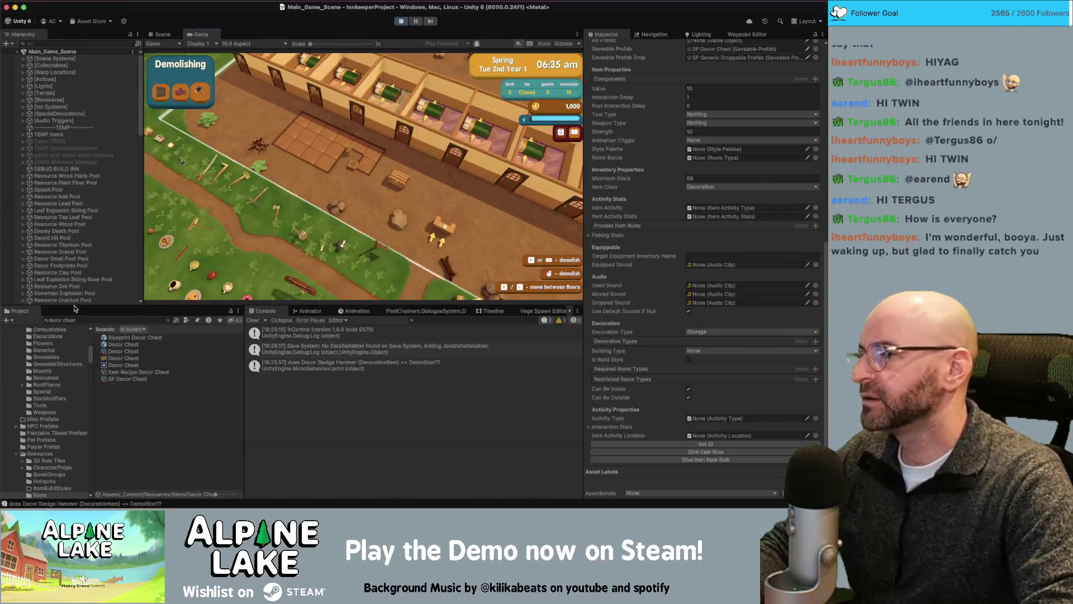
# - Select DemoController in the Hierarchy and switch the Inspector to Debug view
pyautogui.scroll(-3)
pyautogui.click(82, 253)
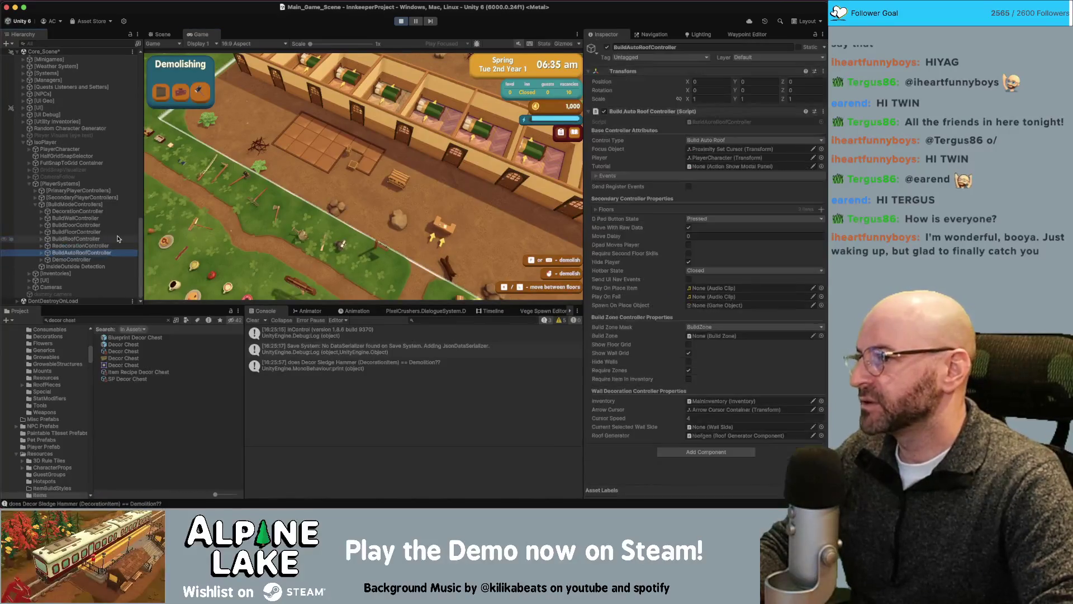
pyautogui.press('Down')
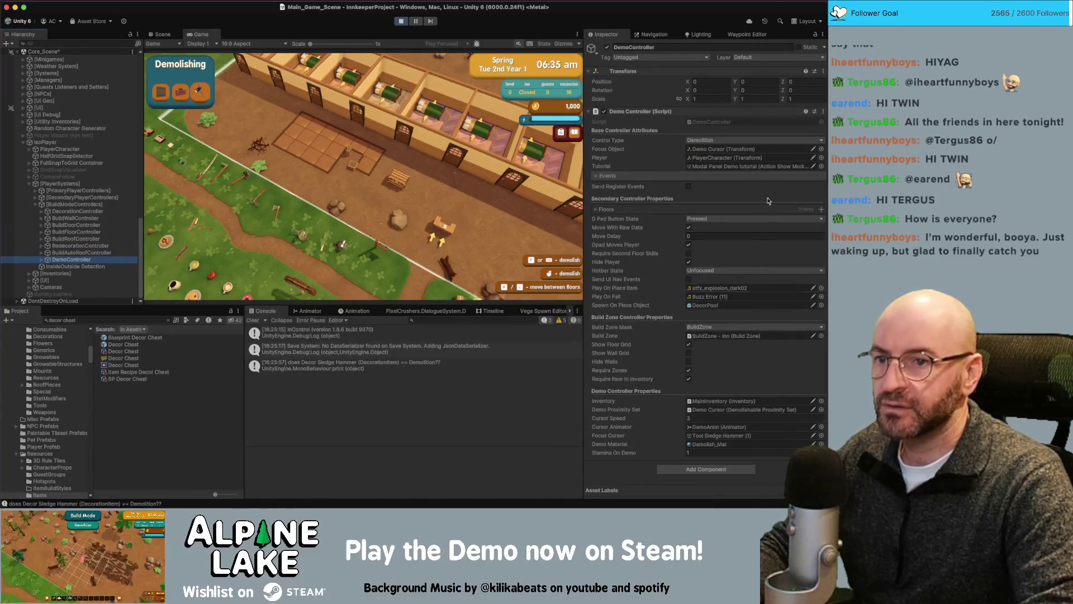
pyautogui.click(823, 34)
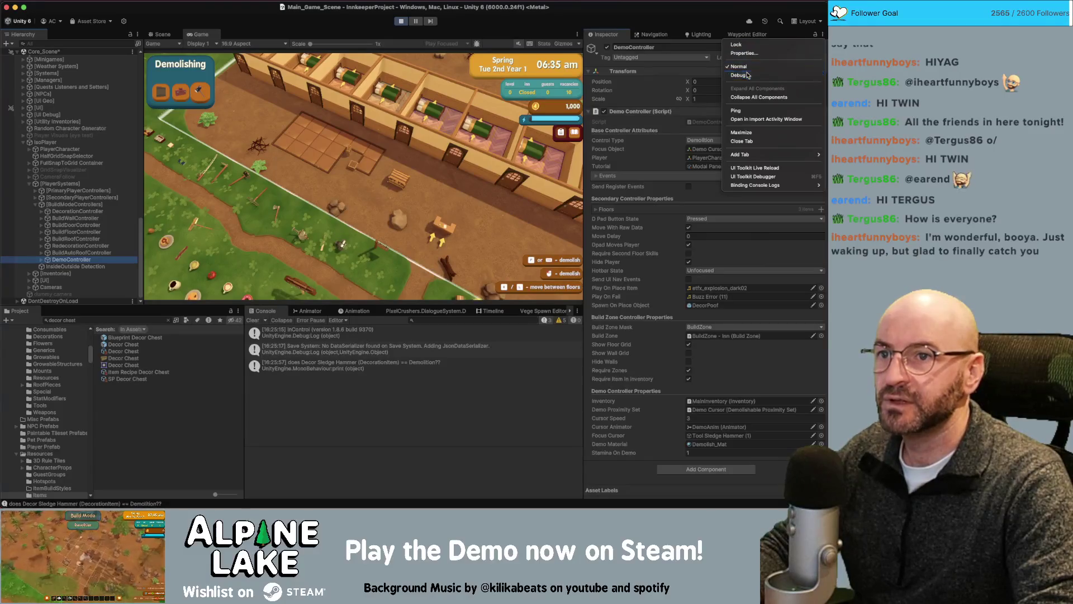
pyautogui.click(748, 75)
# - Open the Decor Sledge Hammer item asset's settings, then leave demolish mode in the game
pyautogui.scroll(-3)
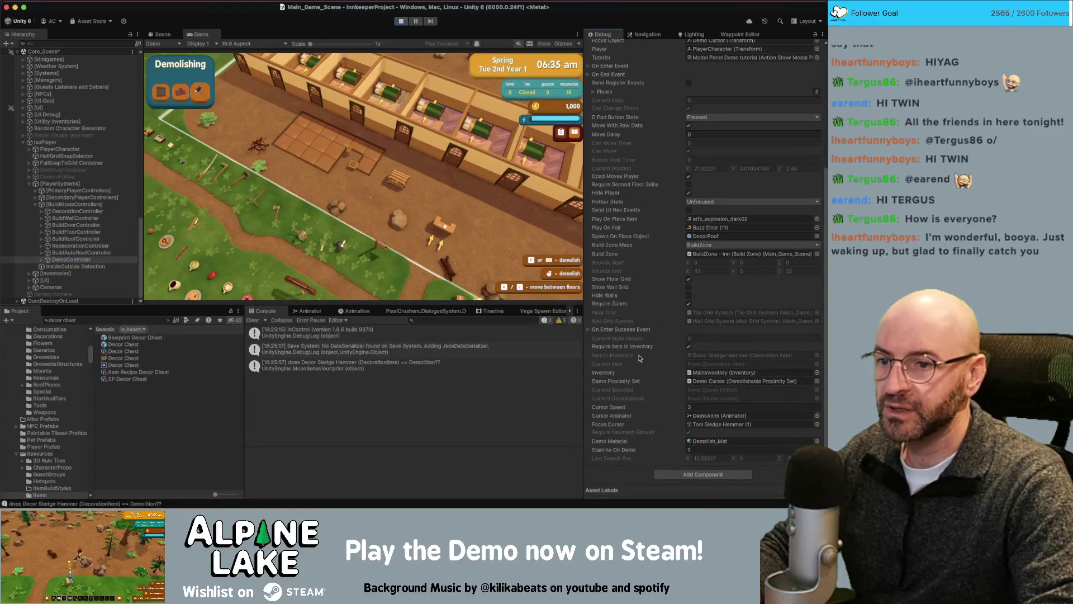
pyautogui.doubleClick(719, 357)
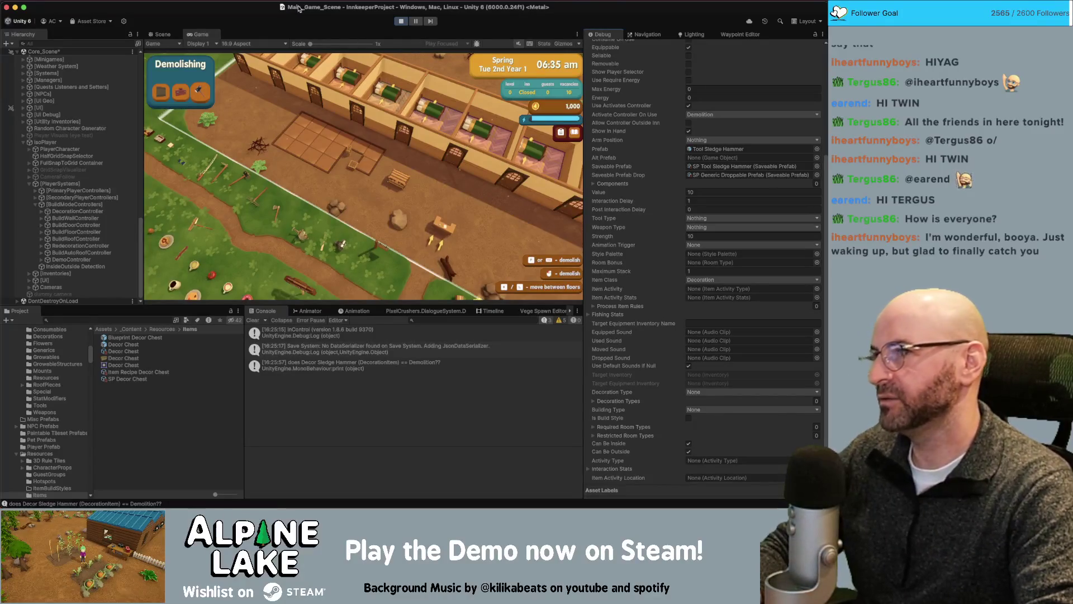
pyautogui.press('Escape')
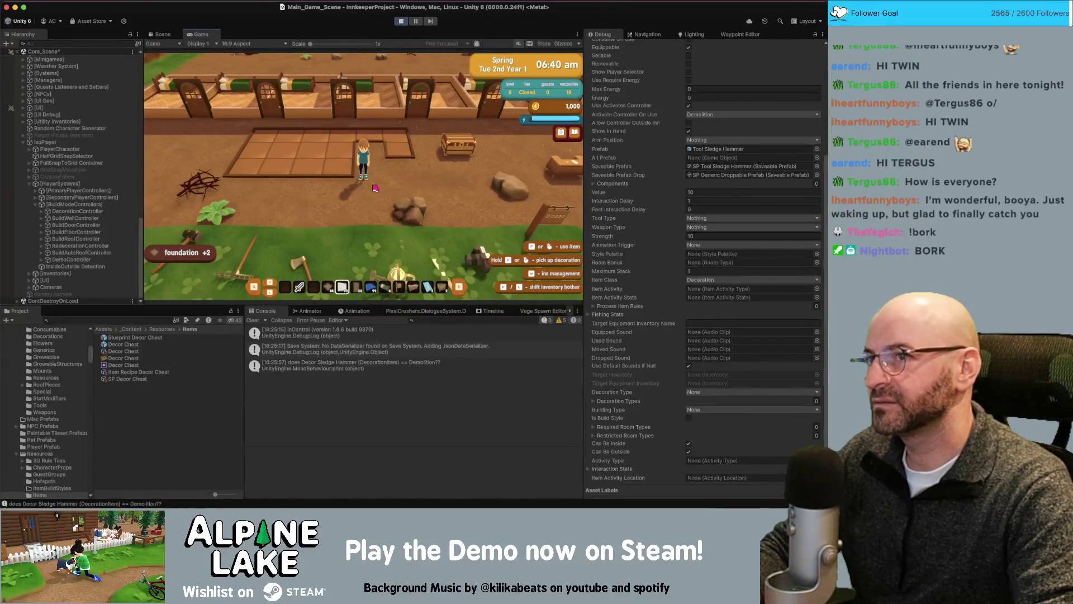
# - Enter build mode and lay foundation tiles for a new room beside the inn
pyautogui.press('d')
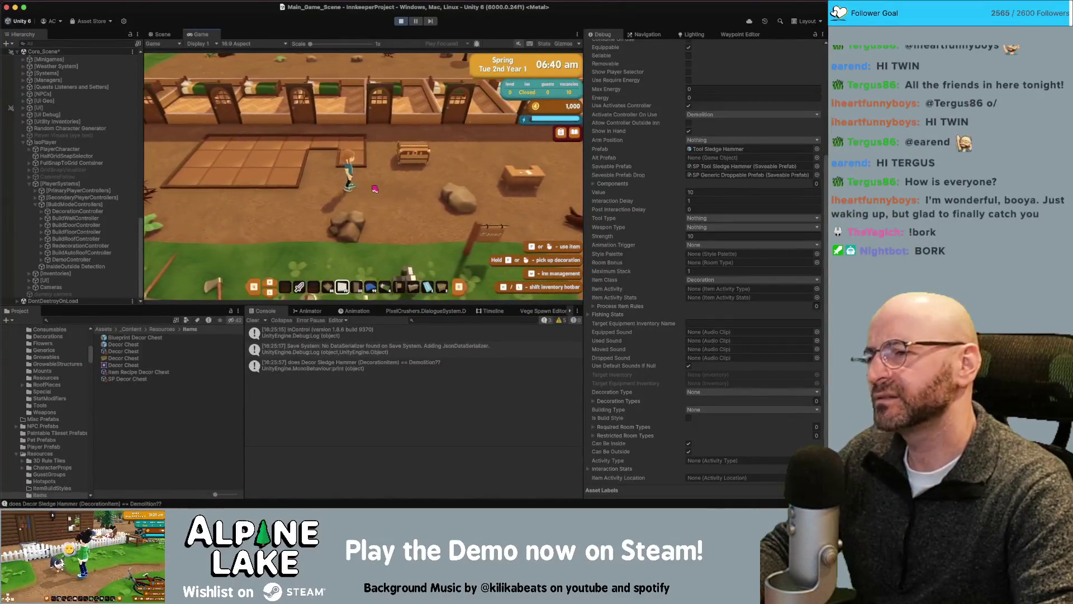
pyautogui.press('s')
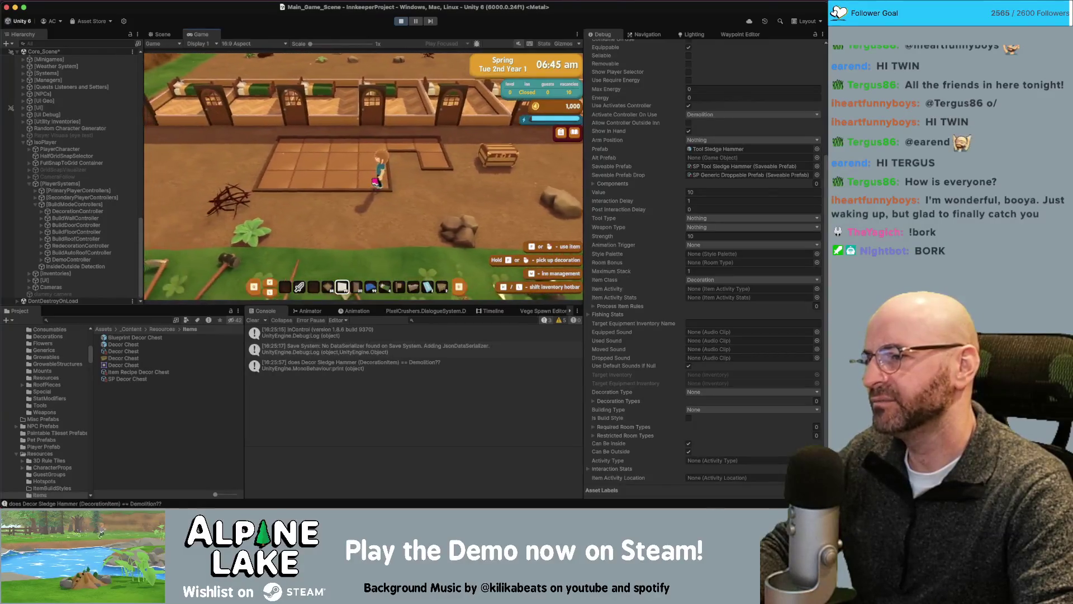
pyautogui.scroll(-3)
pyautogui.click(375, 182)
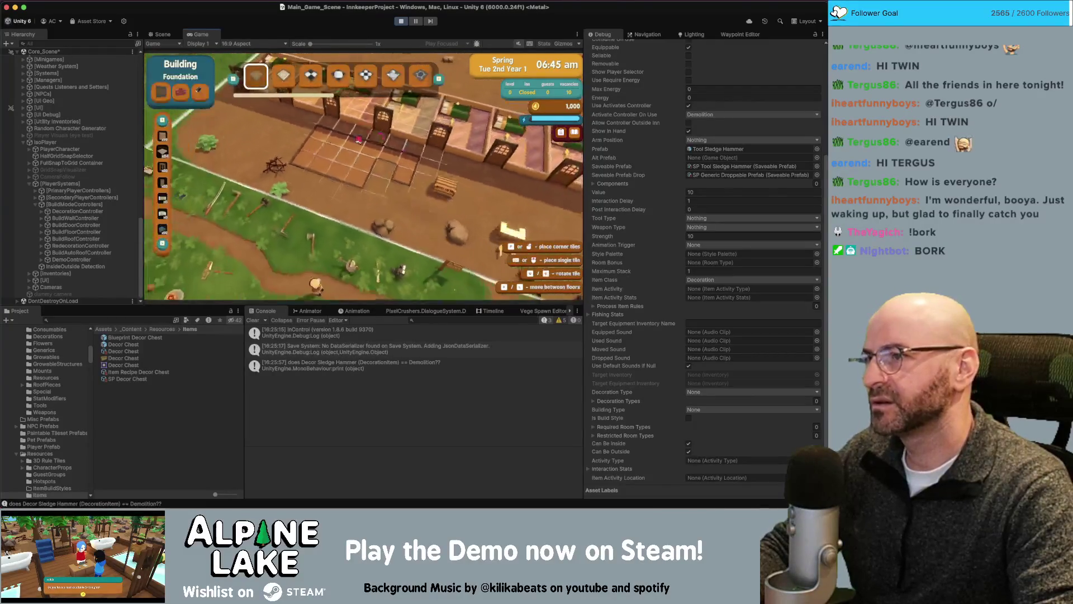
pyautogui.press('d')
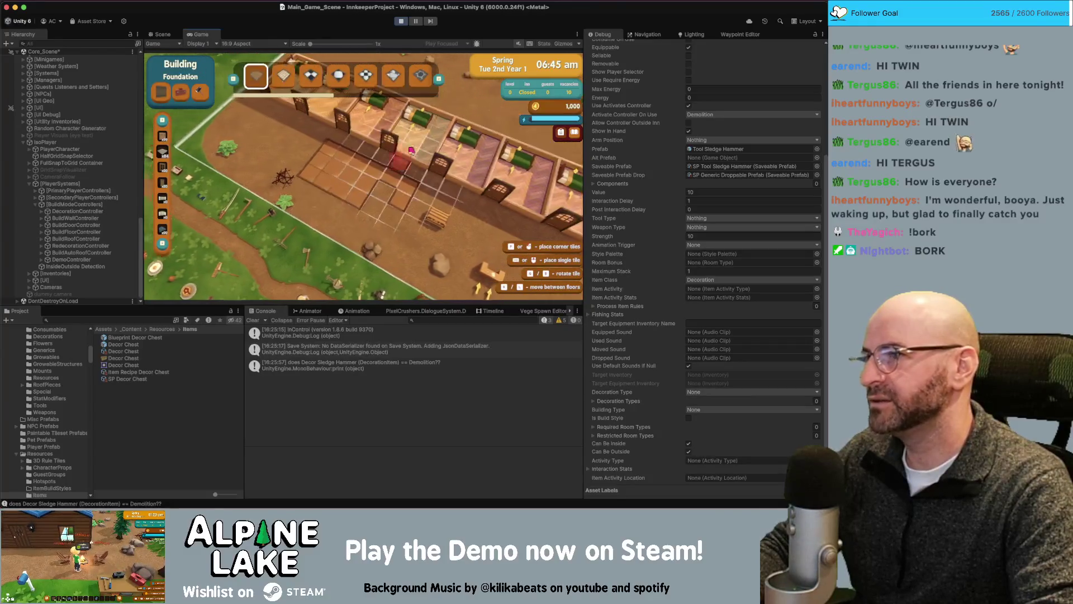
pyautogui.press('s')
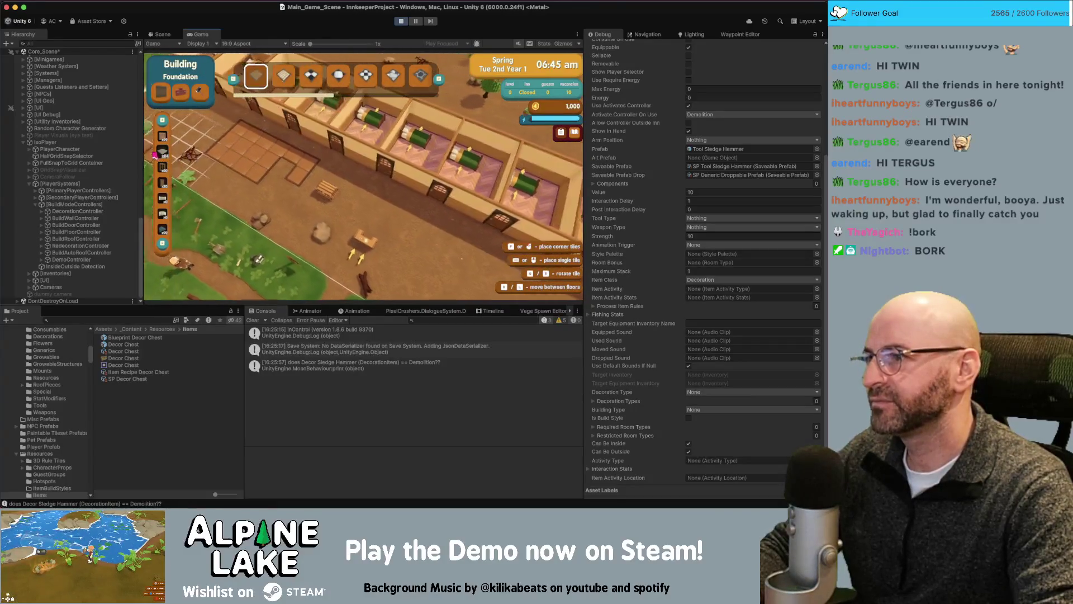
pyautogui.moveTo(446, 258); pyautogui.dragTo(396, 246)
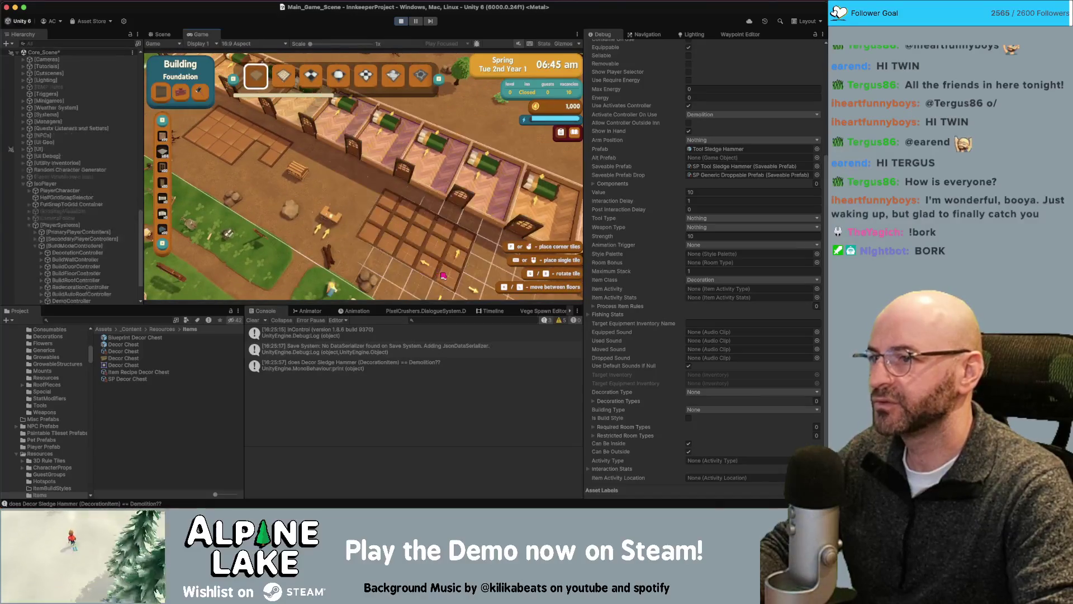
# - Draw walls around the new foundation, then add a door and two windows
pyautogui.click(163, 146)
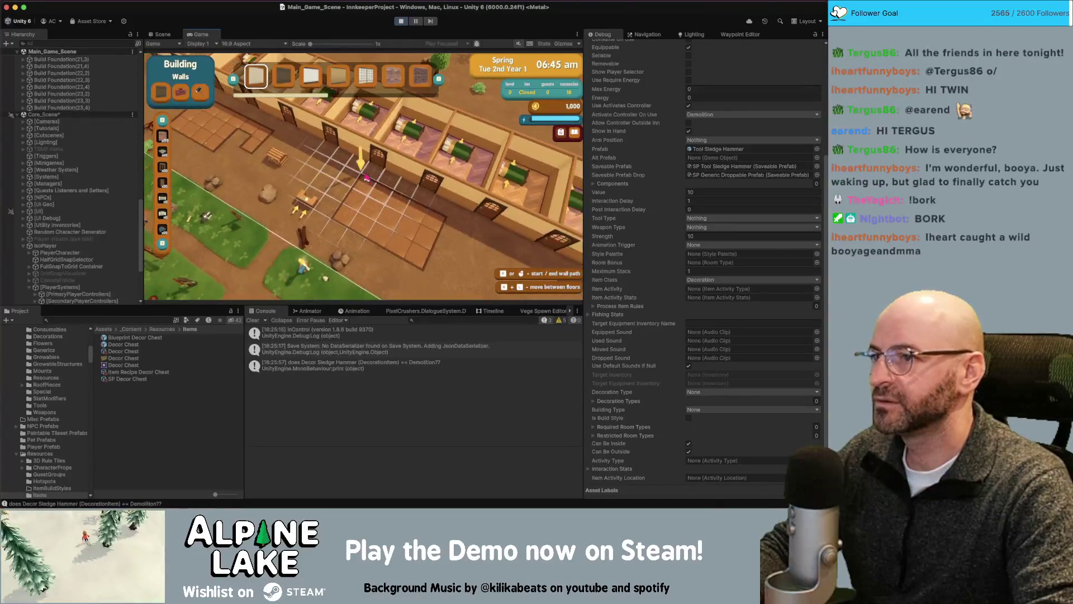
pyautogui.moveTo(361, 171); pyautogui.dragTo(361, 181)
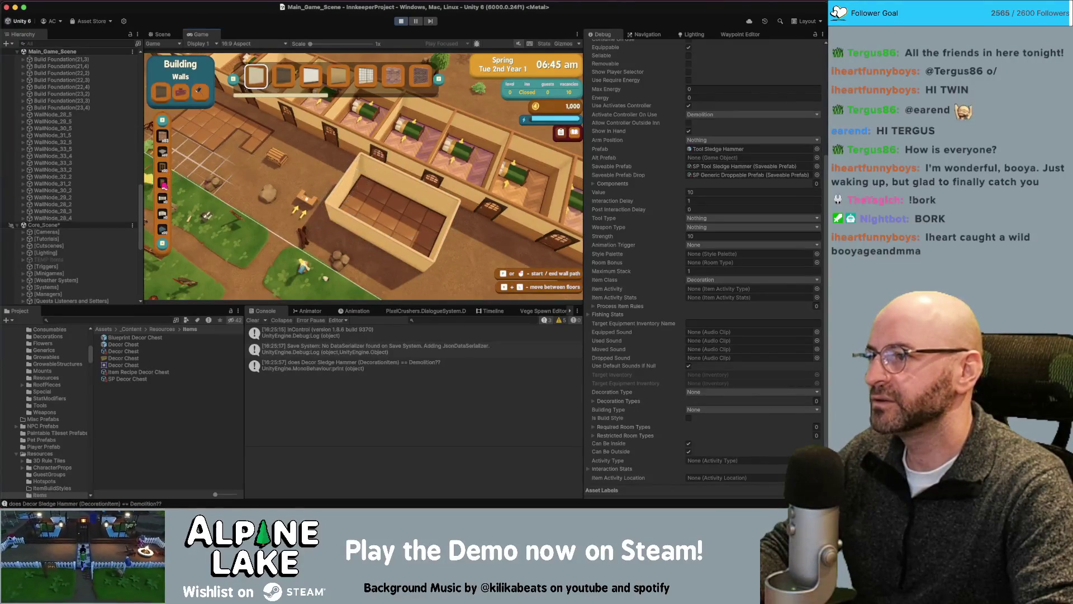
pyautogui.click(162, 182)
pyautogui.click(357, 223)
pyautogui.click(162, 166)
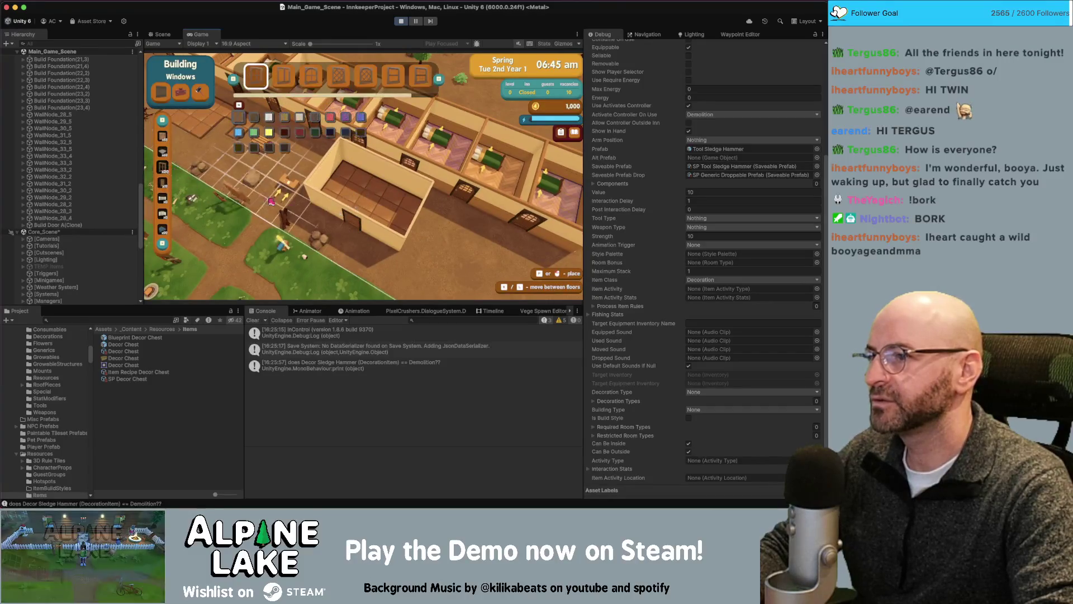
pyautogui.click(347, 184)
pyautogui.click(368, 234)
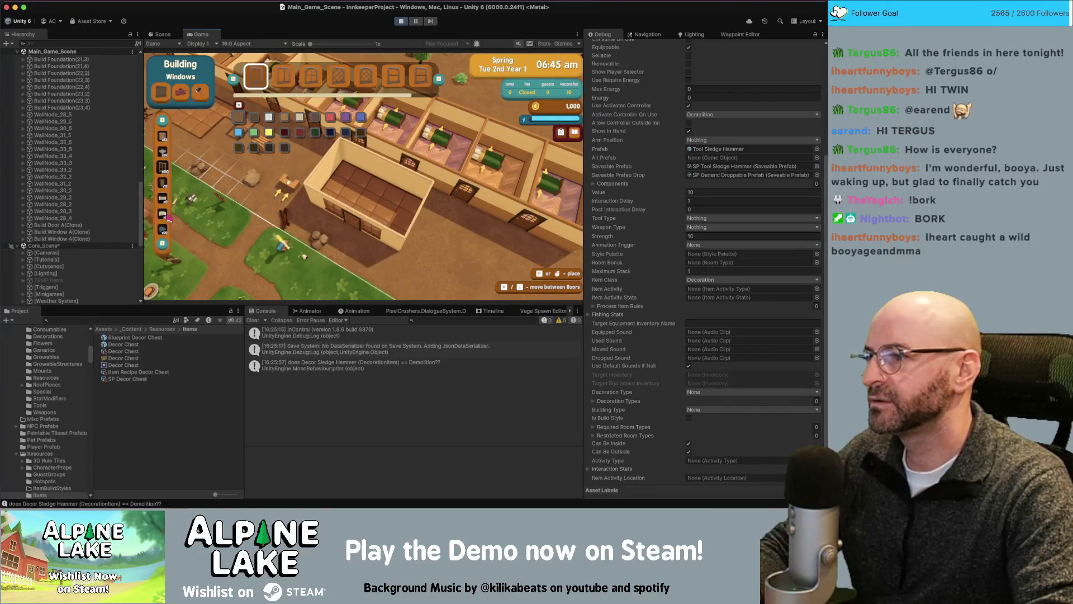
# - Cover the new room with a green roof
pyautogui.click(162, 229)
pyautogui.moveTo(320, 183); pyautogui.dragTo(425, 183)
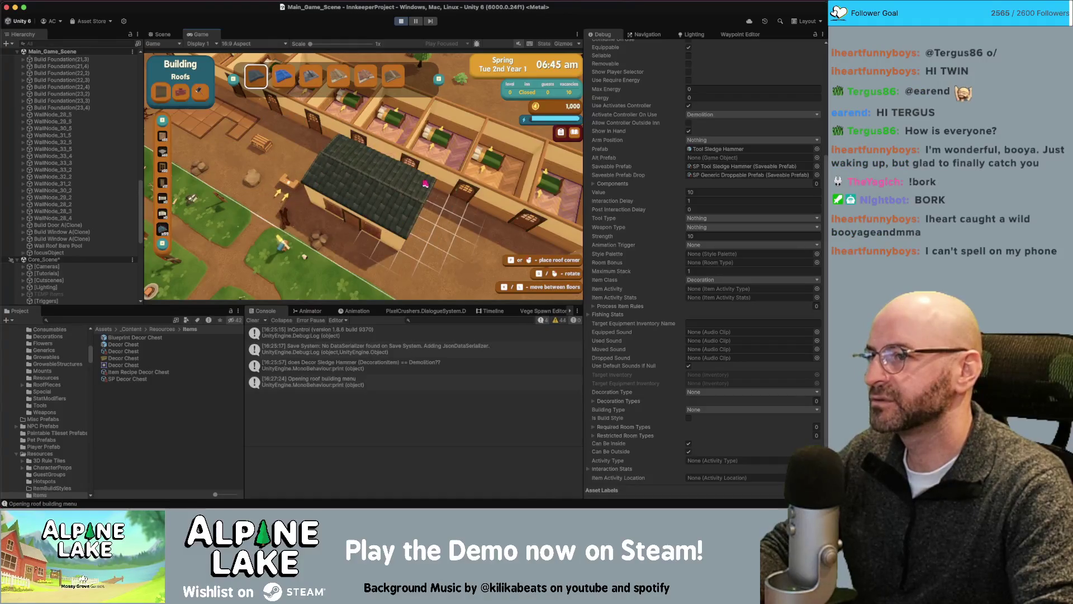
pyautogui.click(181, 92)
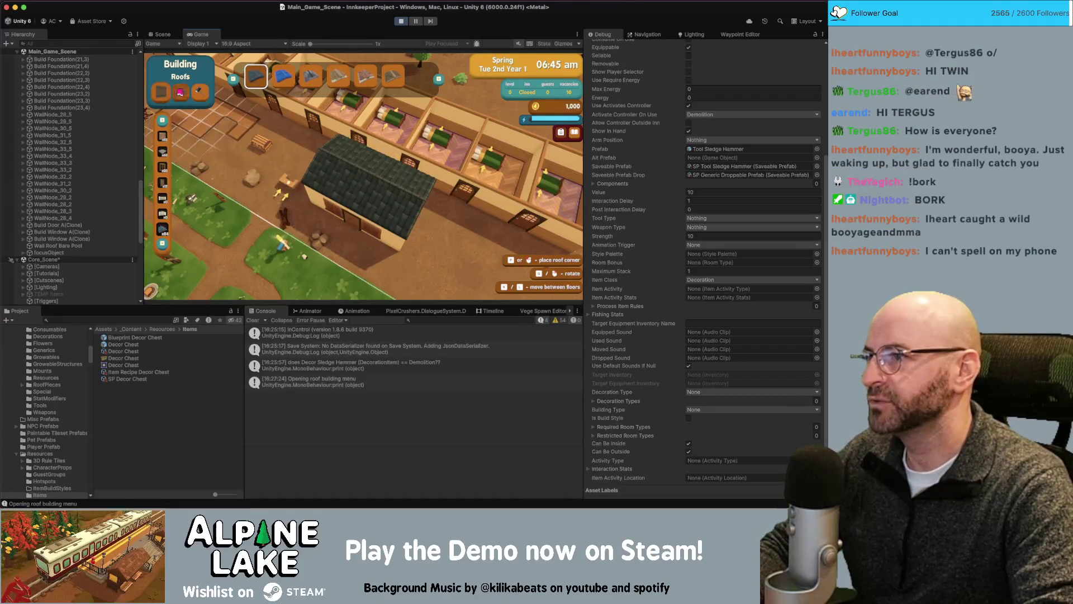
# - Apply a new wallpaper style to the new room's walls, then leave redecorating mode
pyautogui.click(162, 136)
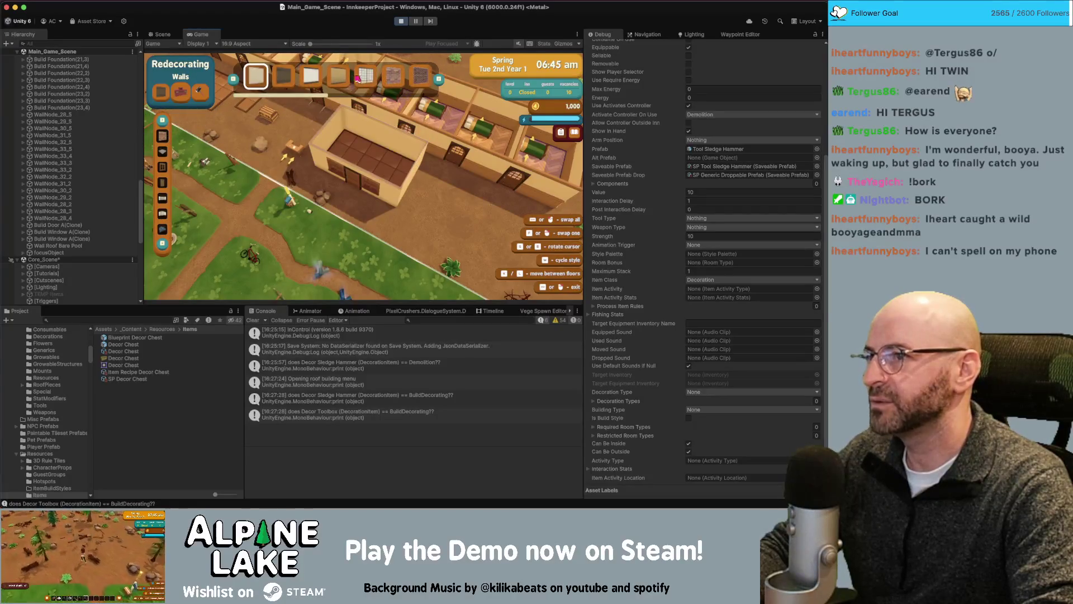
pyautogui.click(381, 203)
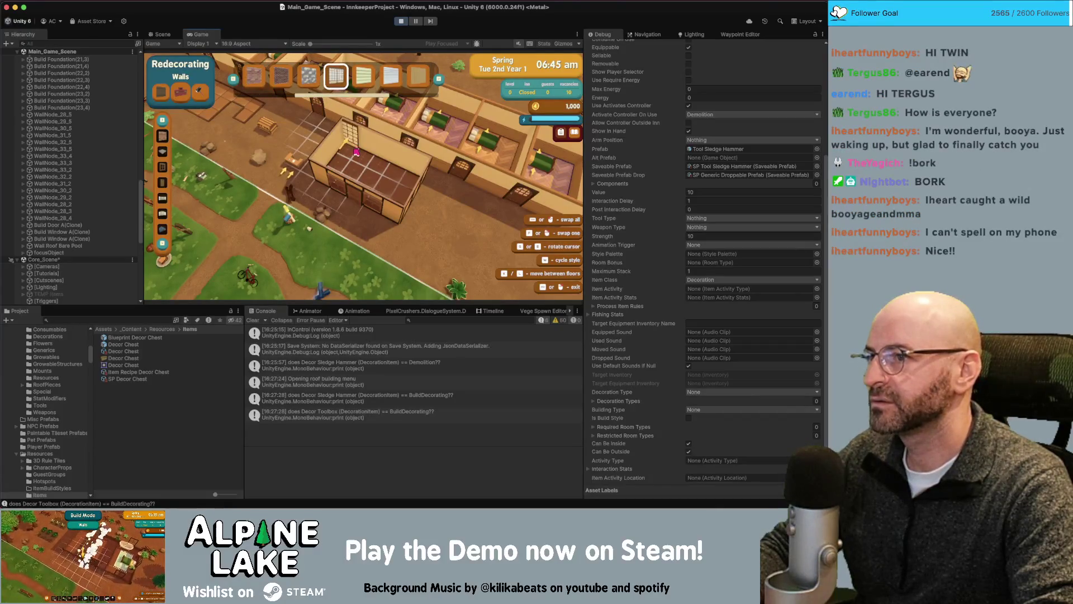
pyautogui.press('Escape')
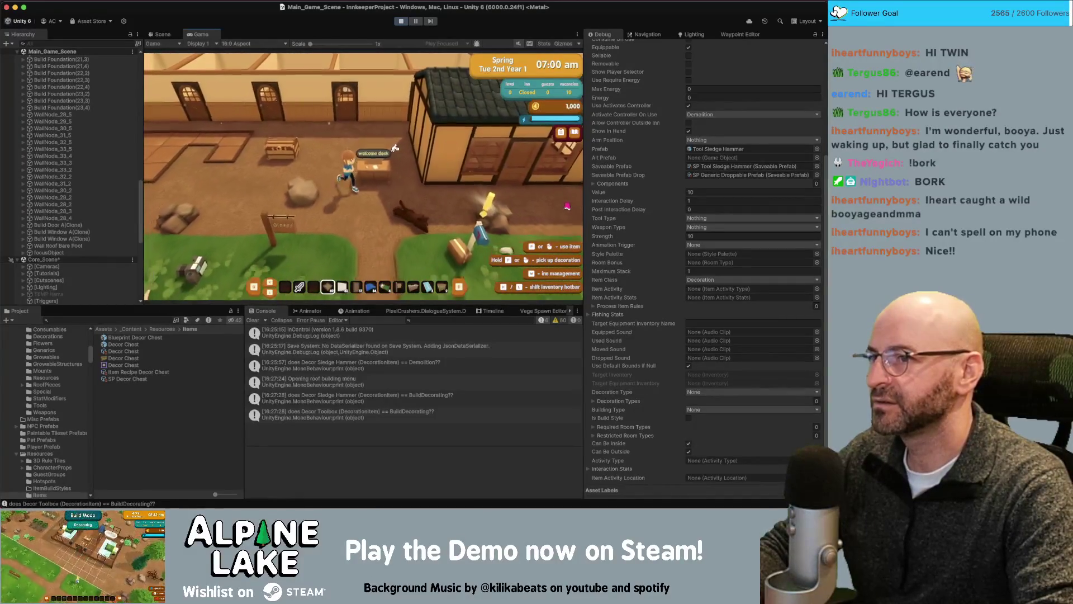
# - Walk the character around the yard and then south through the inn
pyautogui.press('w')
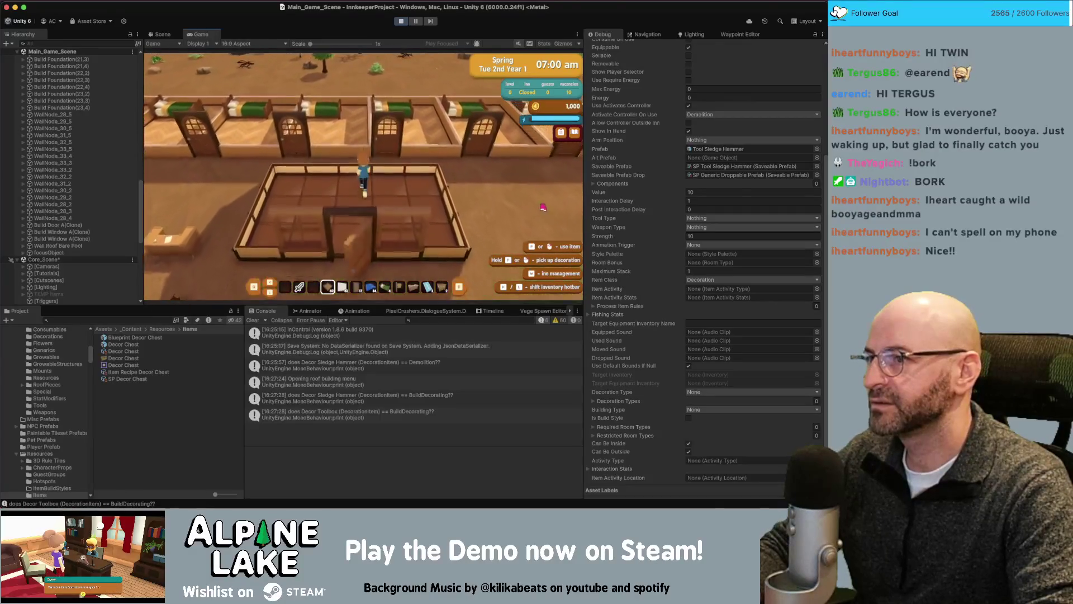
pyautogui.press('s')
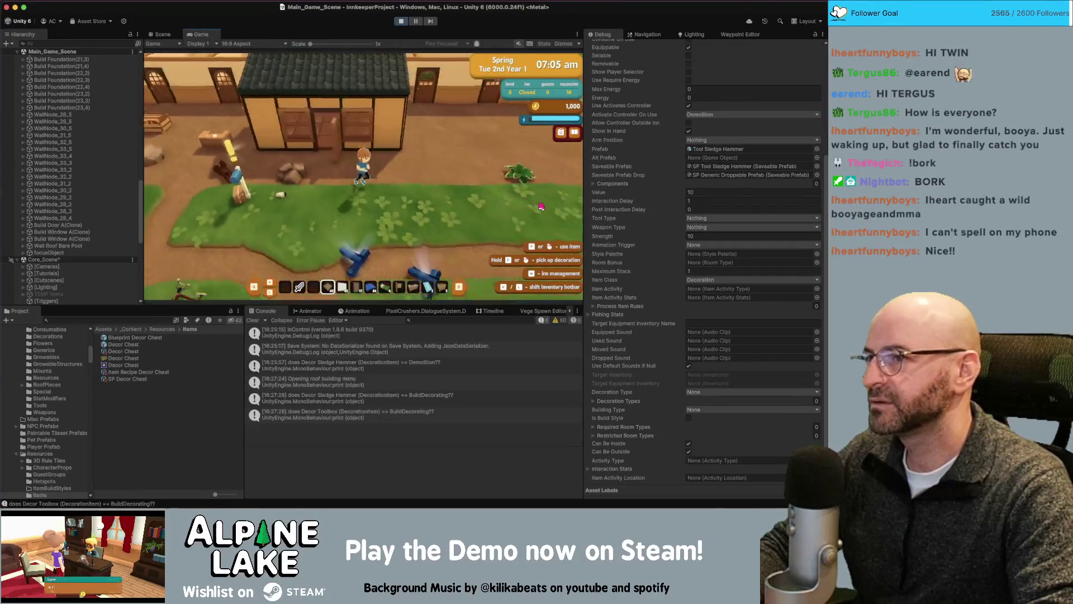
pyautogui.press('a')
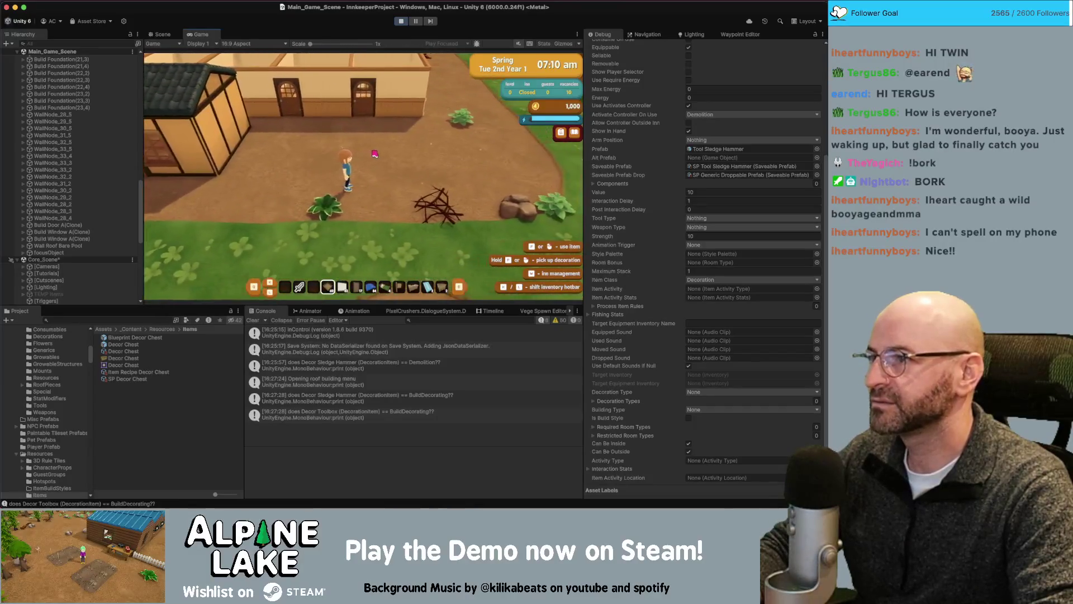
pyautogui.press('d')
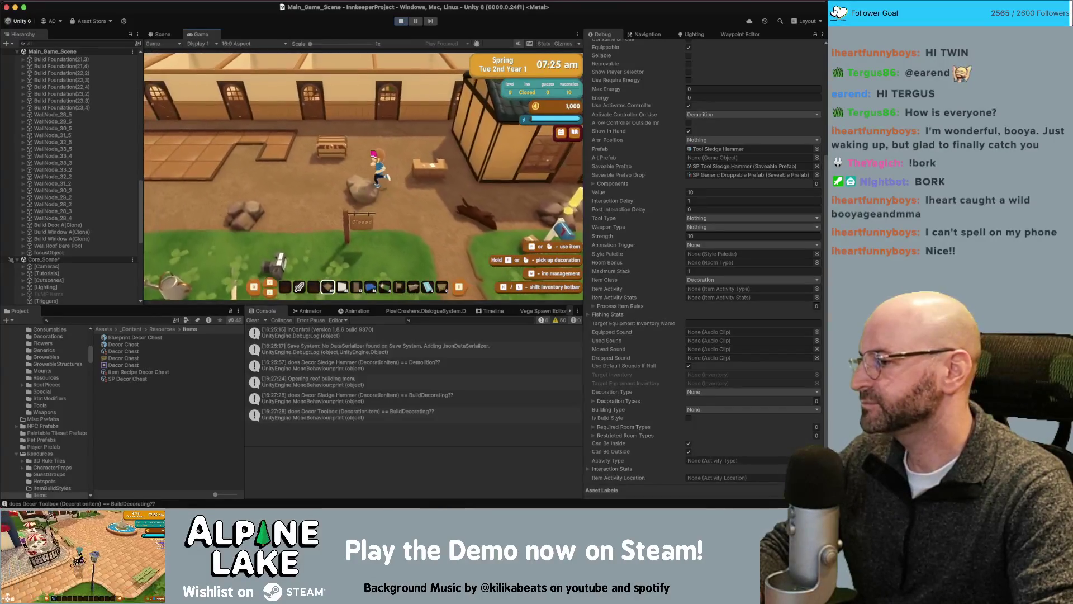
pyautogui.press('d')
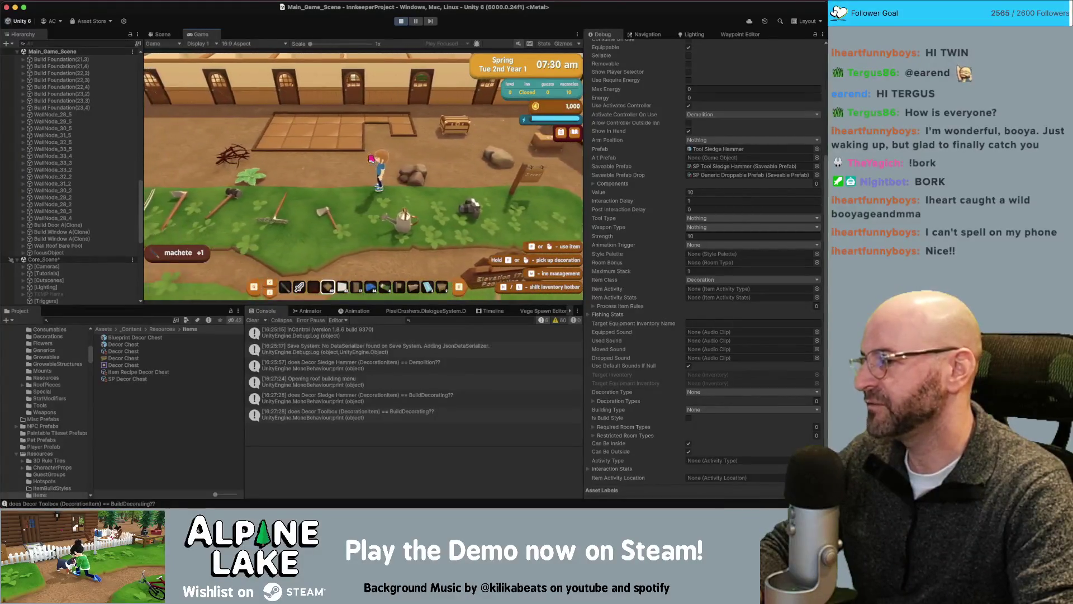
pyautogui.press('w')
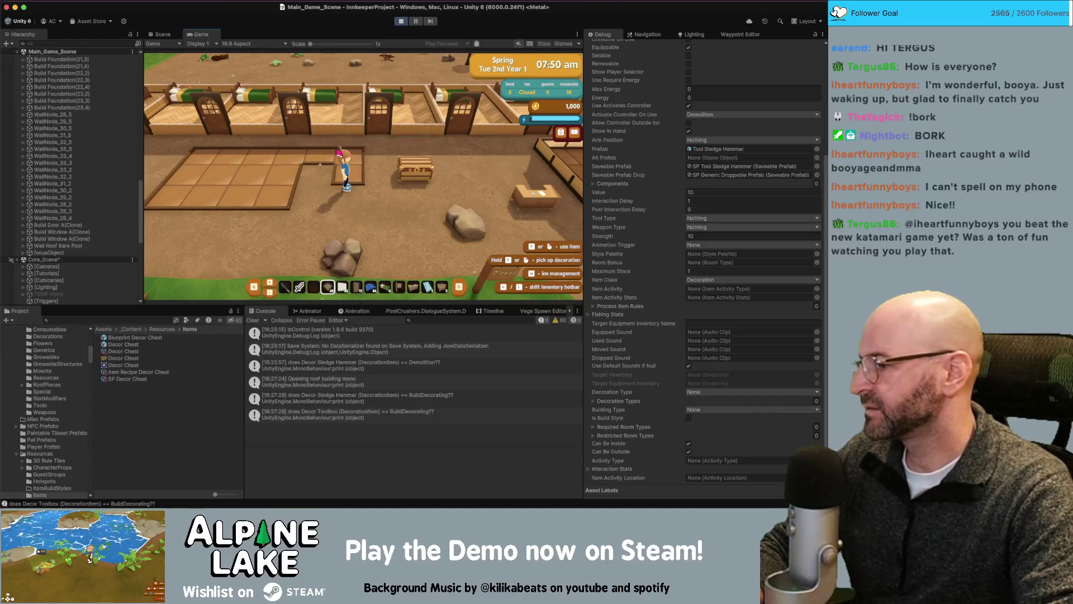
pyautogui.press('a')
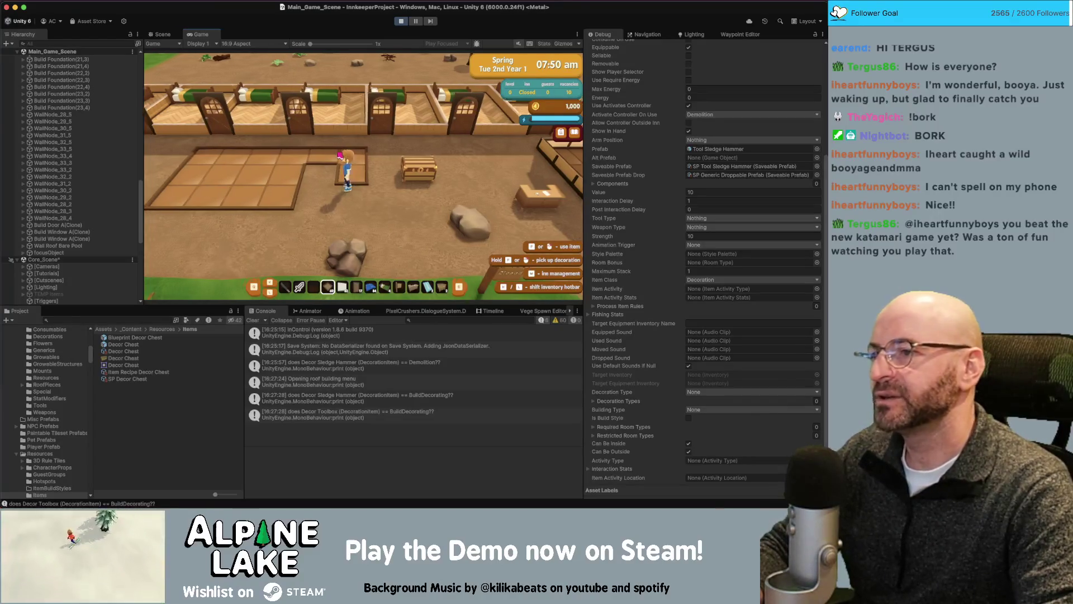
pyautogui.press('d')
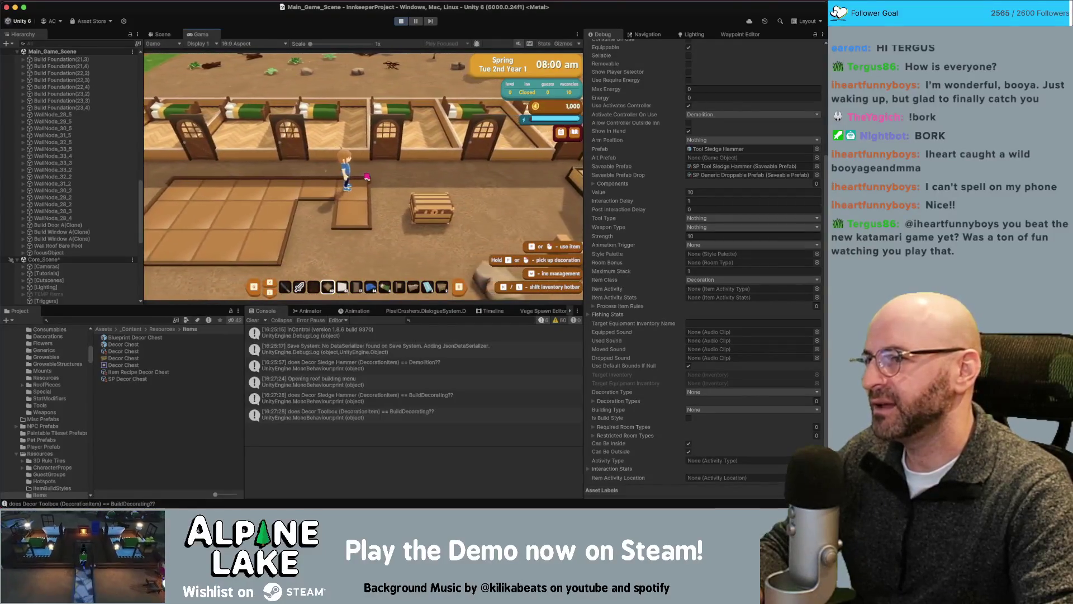
pyautogui.press('s')
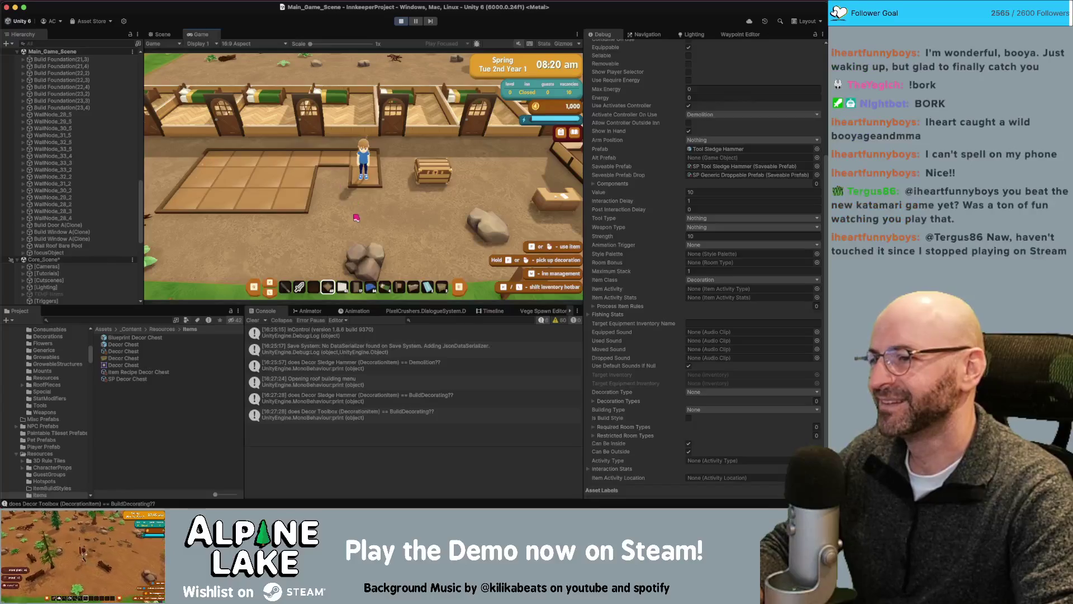
# - Walk the character around the inn, through the doorway and toward the chest
pyautogui.press('s')
pyautogui.press('Tab')
pyautogui.press('Tab')
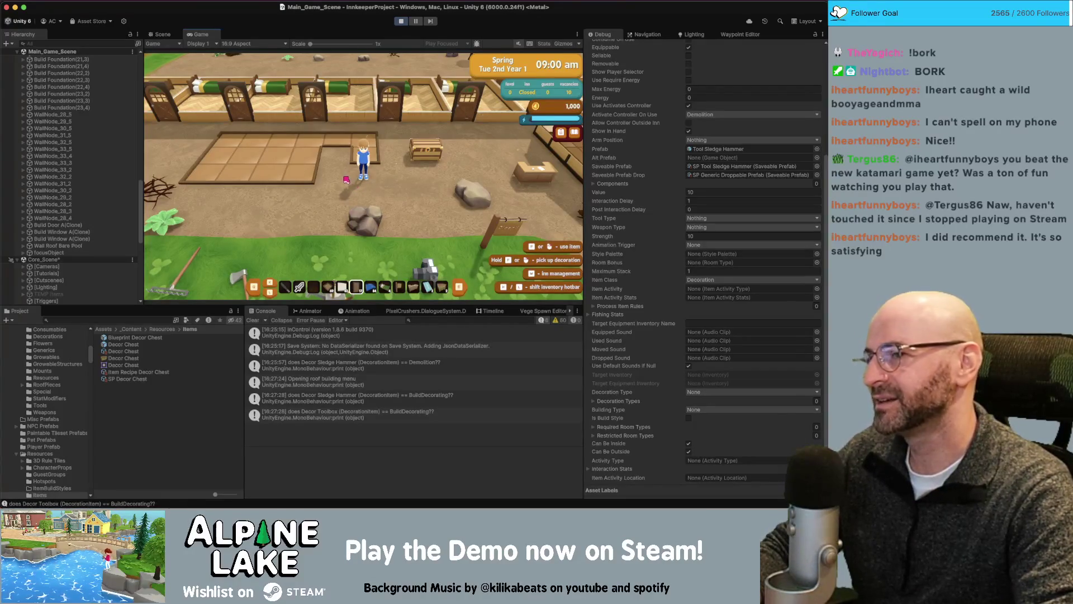
pyautogui.press('a')
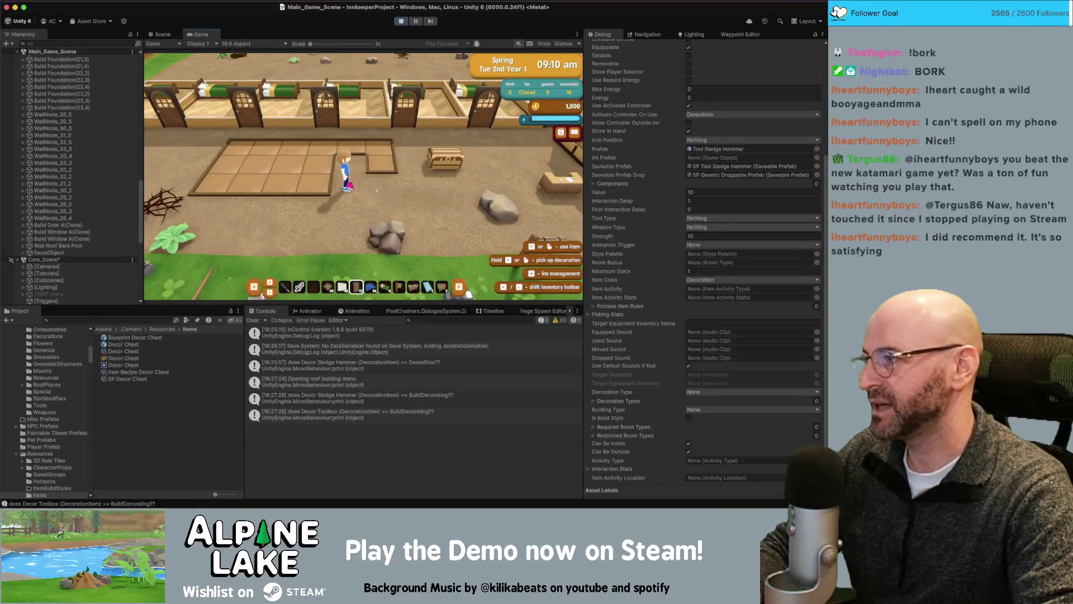
pyautogui.press('w')
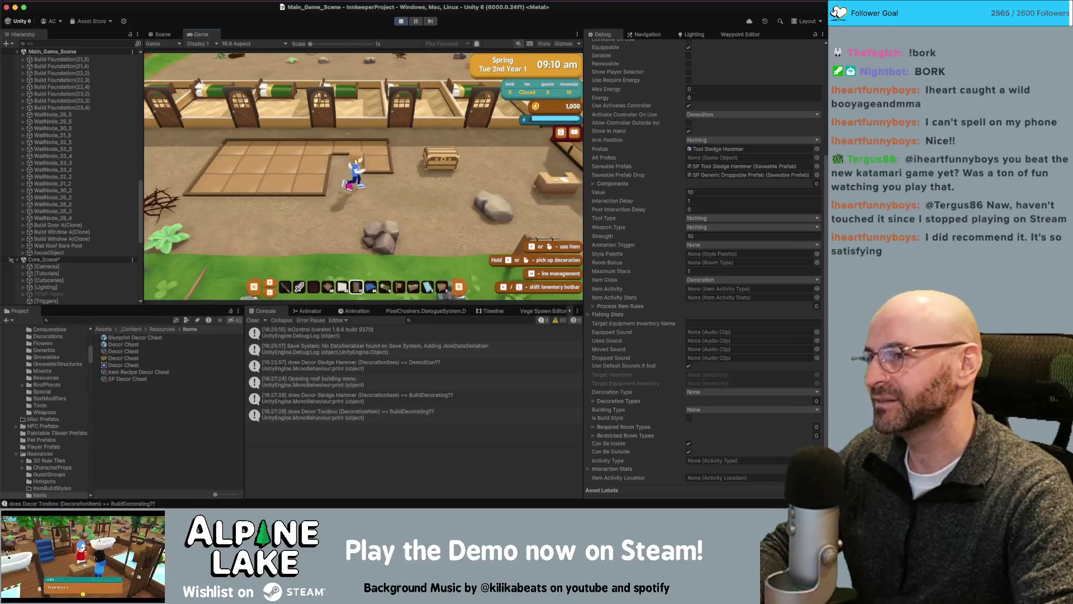
pyautogui.press('w')
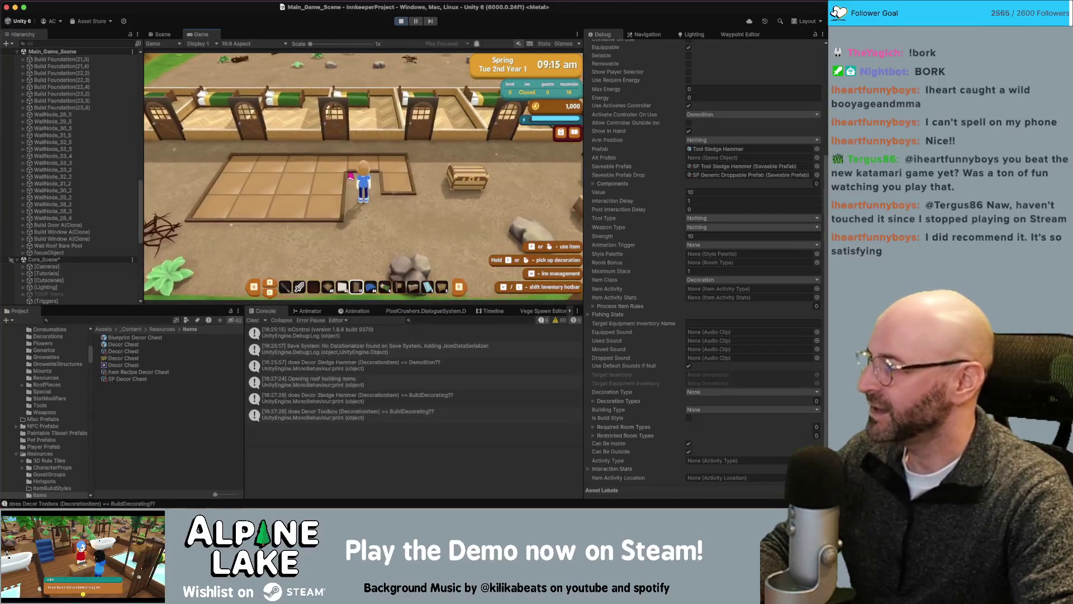
pyautogui.press('d')
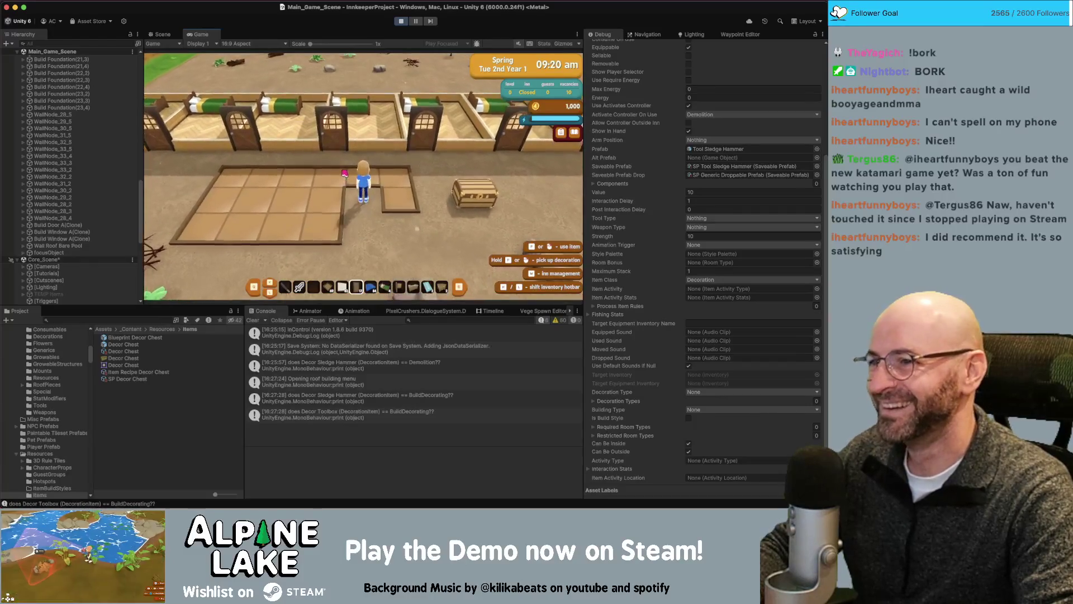
pyautogui.press('w')
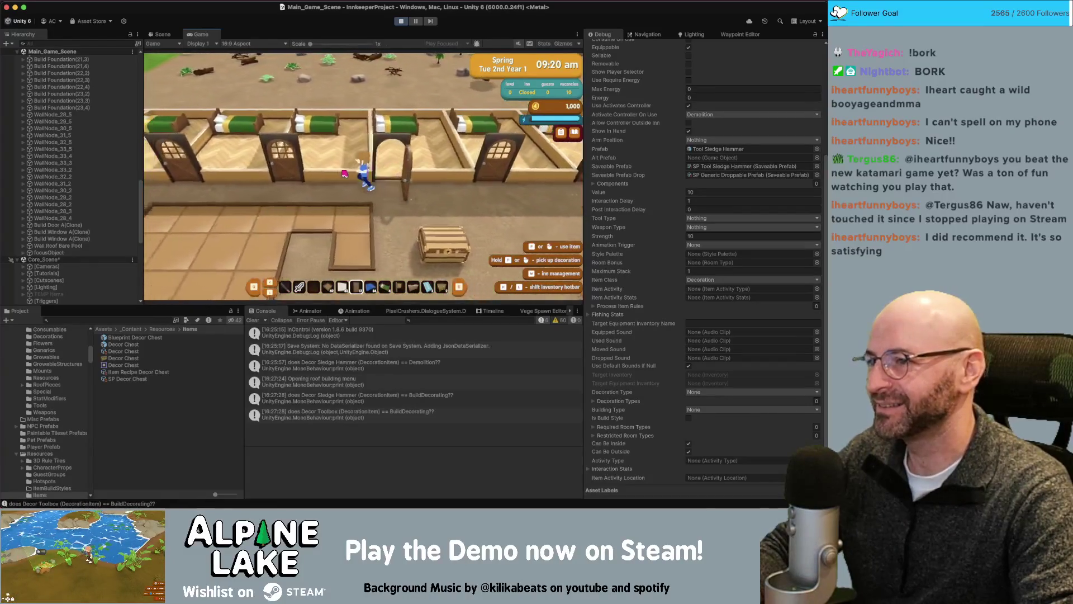
pyautogui.press('s')
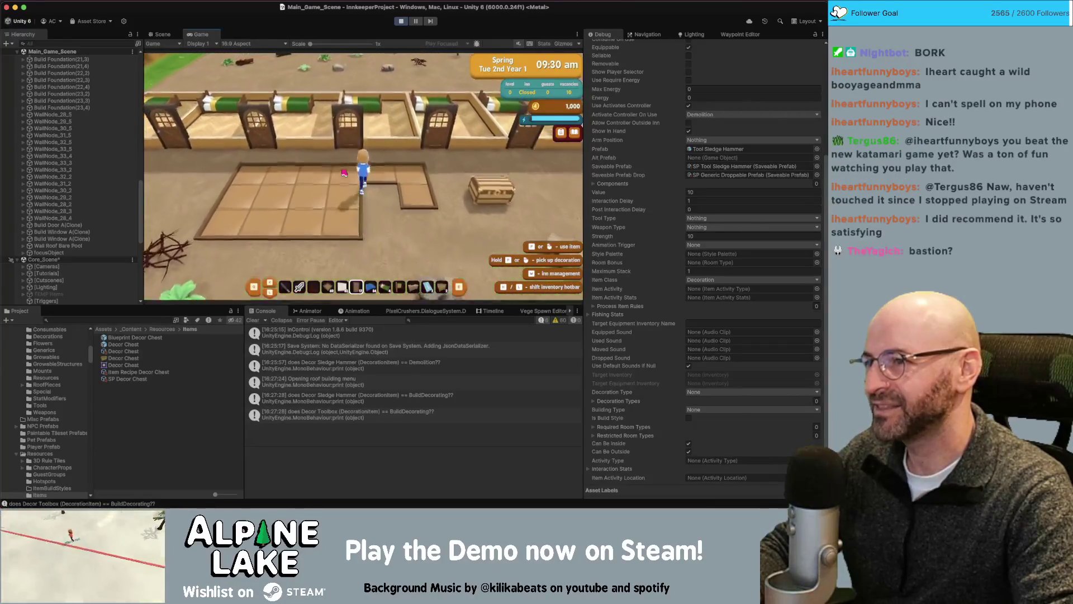
pyautogui.press('s')
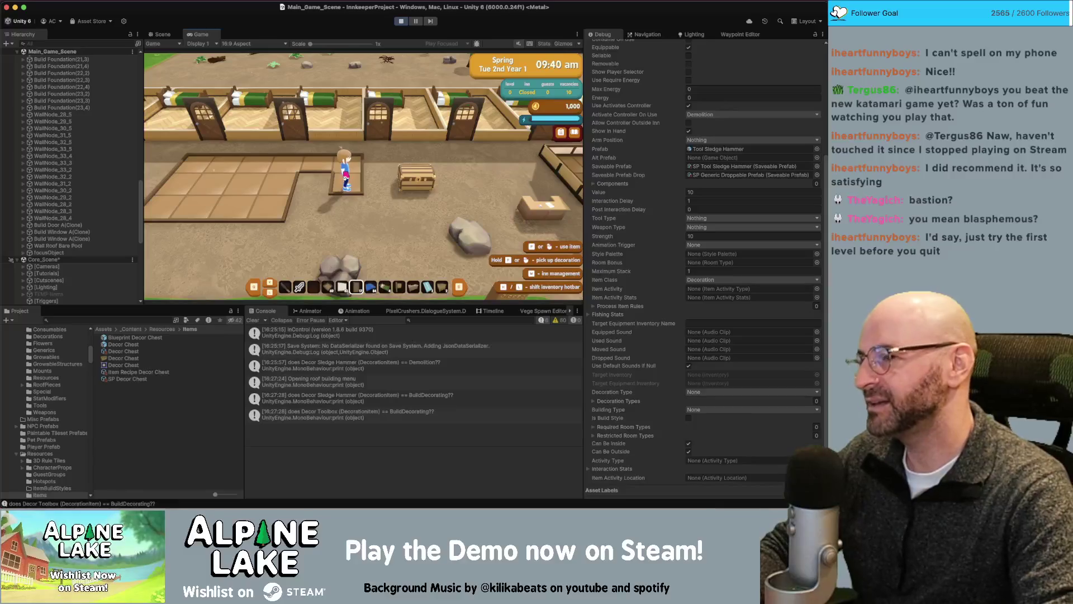
pyautogui.press('d')
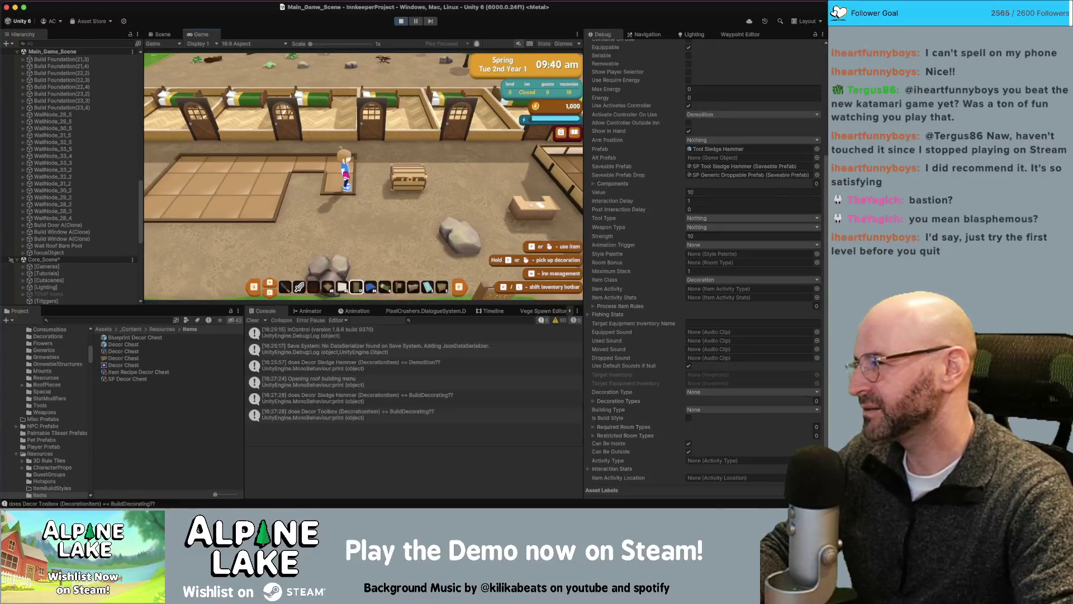
pyautogui.press('d')
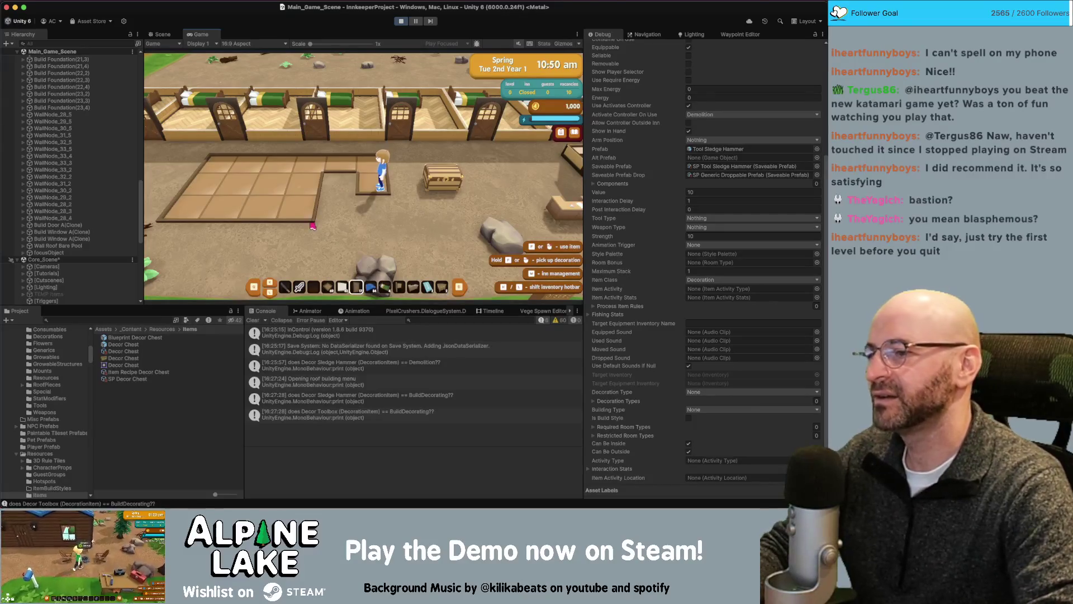
pyautogui.press('a')
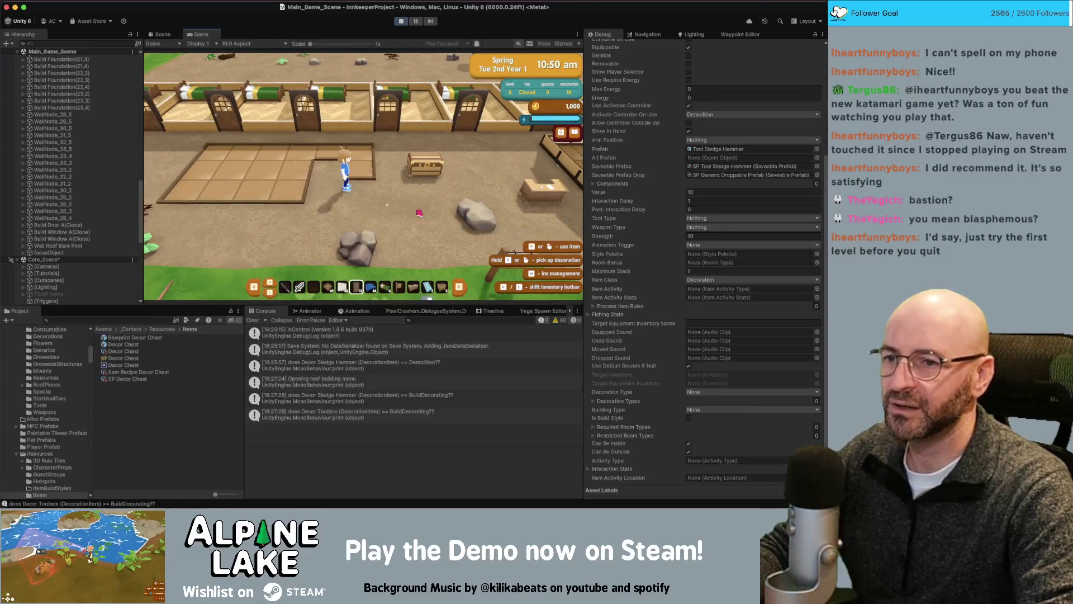
# - Open the backpack and enter build mode to bring up the Doors tutorial
pyautogui.scroll(3)
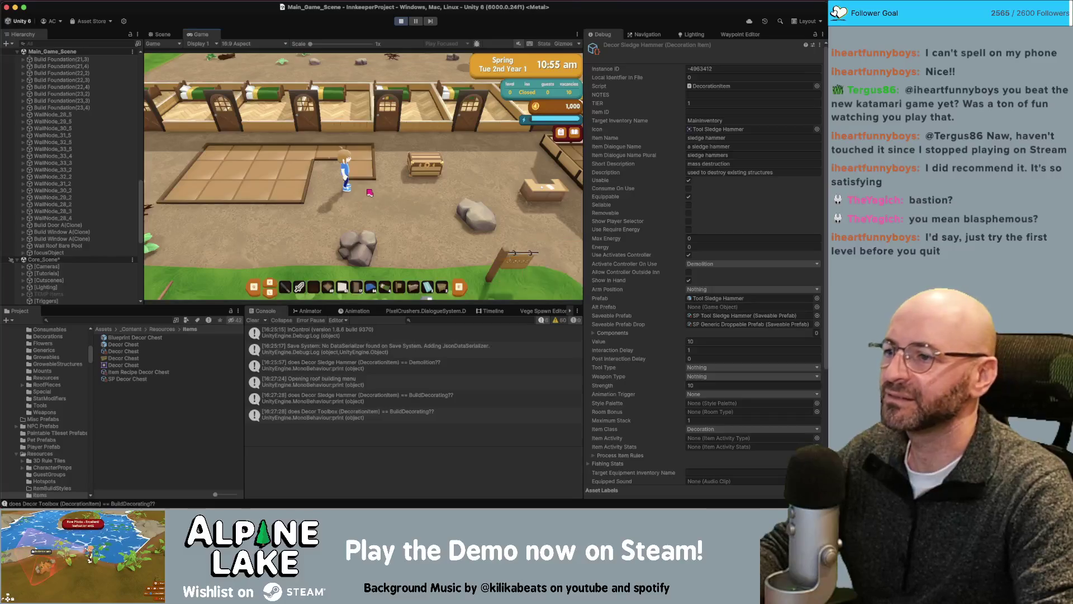
pyautogui.press('i')
pyautogui.click(370, 191)
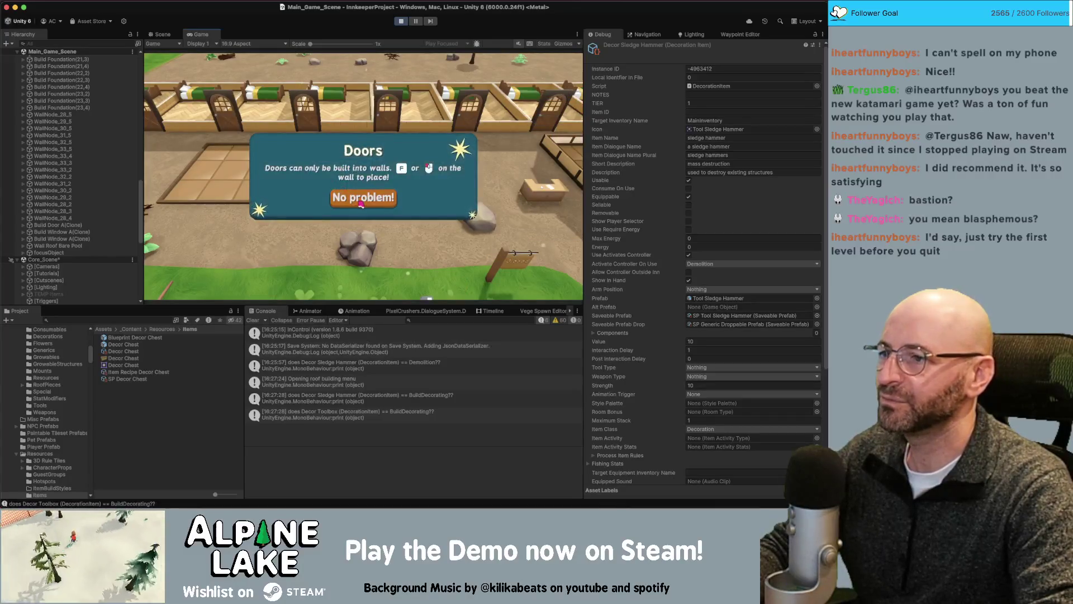
# - Dismiss the Doors tutorial, try demolishing, check the backpack for the sledgehammer, and enter foundation building
pyautogui.click(360, 264)
pyautogui.click(245, 101)
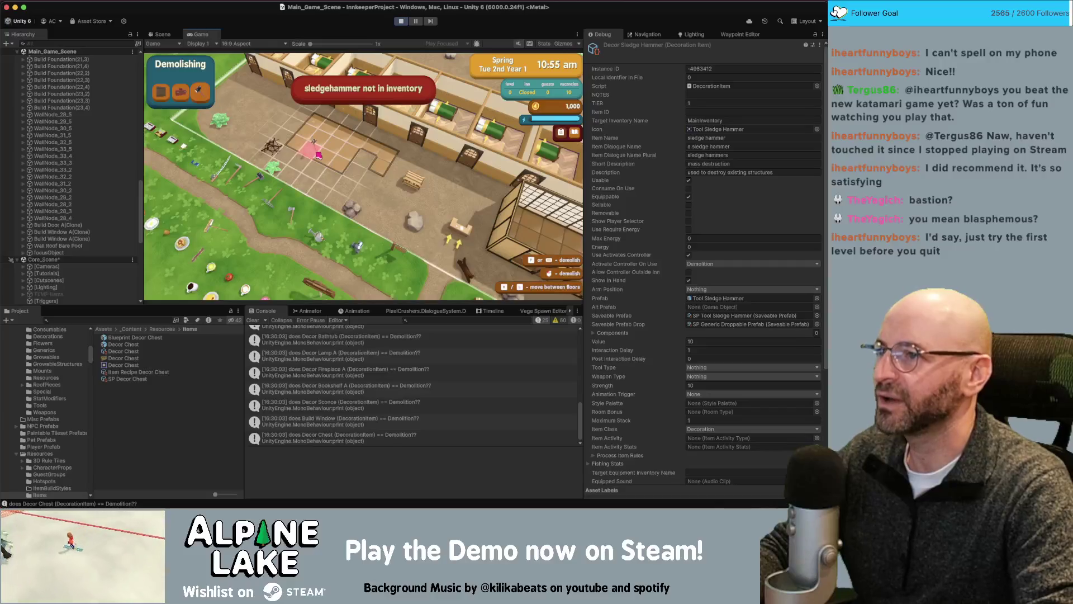
pyautogui.press('i')
pyautogui.press('i')
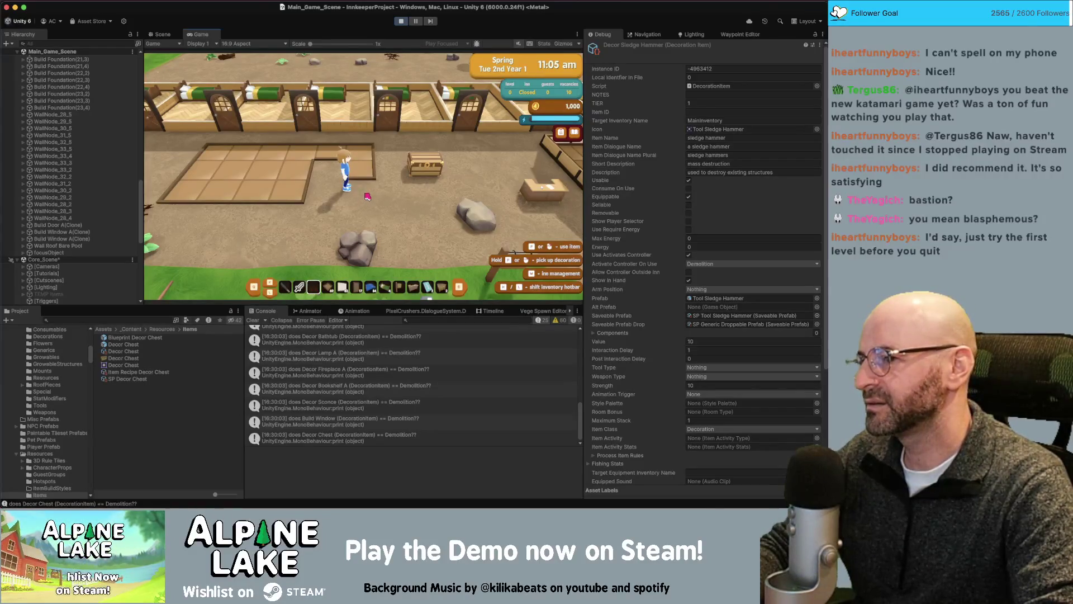
pyautogui.scroll(-3)
pyautogui.scroll(3)
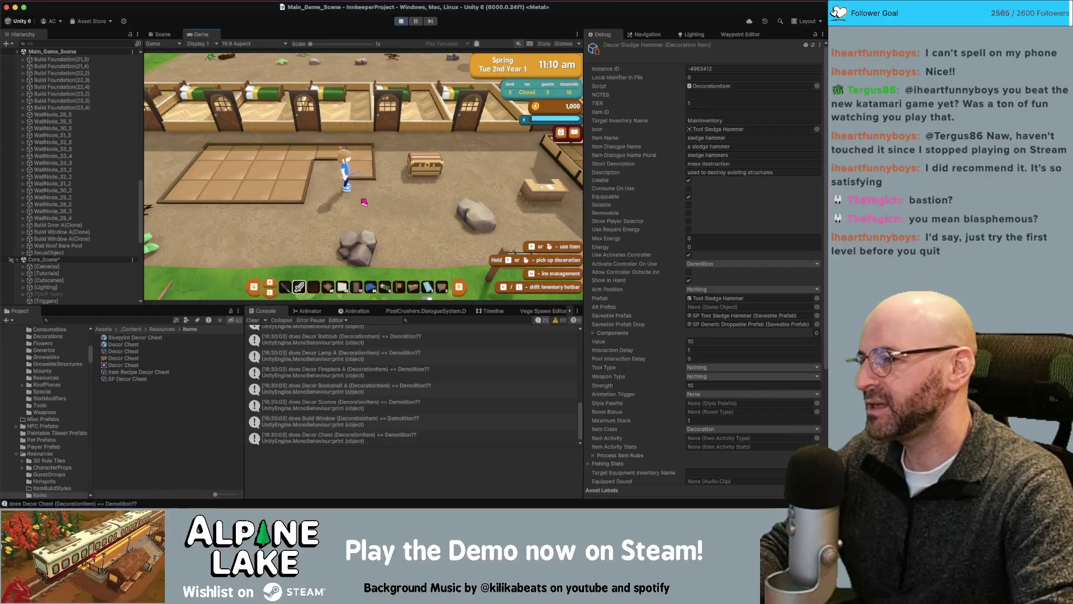
pyautogui.scroll(3)
pyautogui.scroll(-3)
pyautogui.click(364, 203)
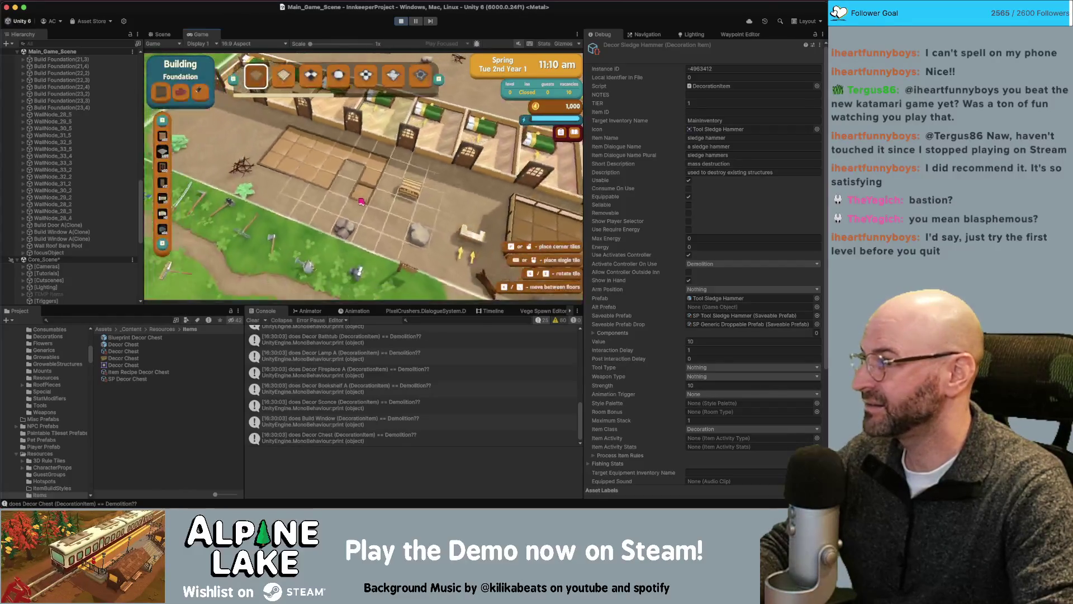
pyautogui.scroll(-3)
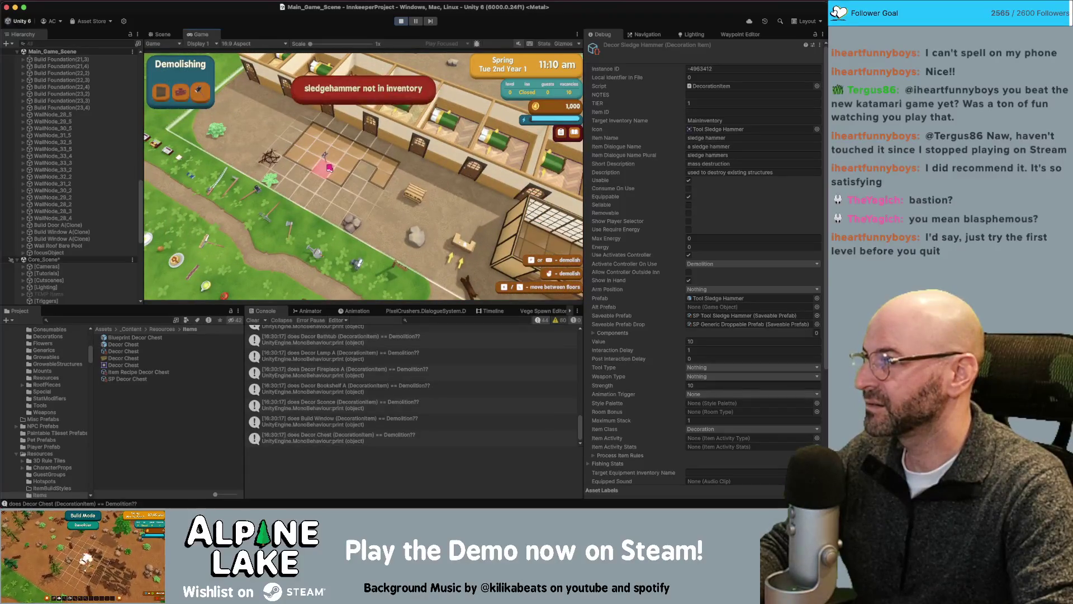
# - Move the sledge hammer from the chest into the backpack and re-enter foundation building mode
pyautogui.press('e')
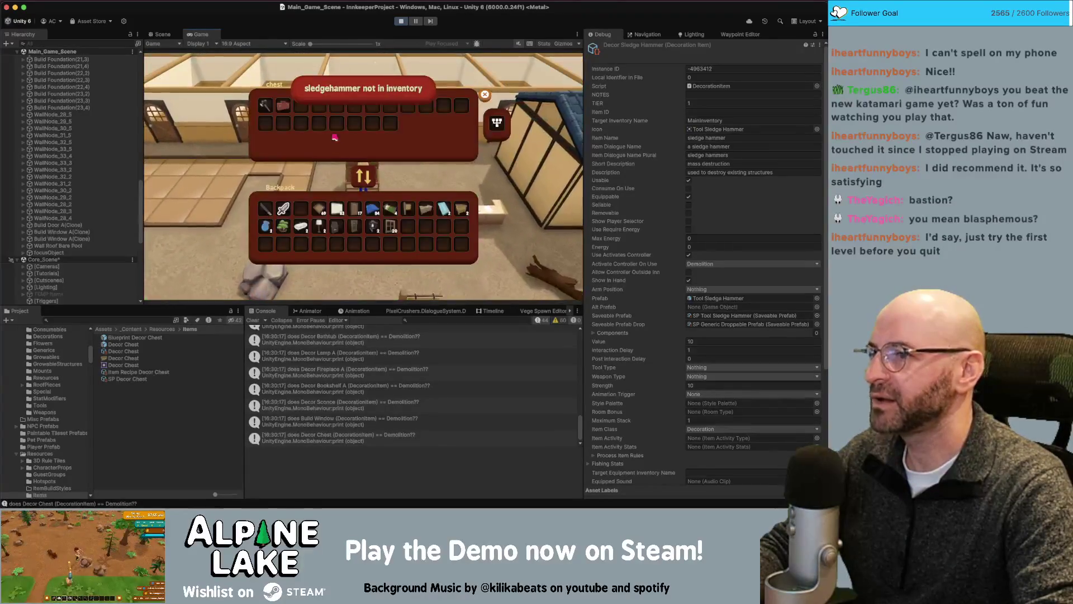
pyautogui.click(271, 104)
pyautogui.press('e')
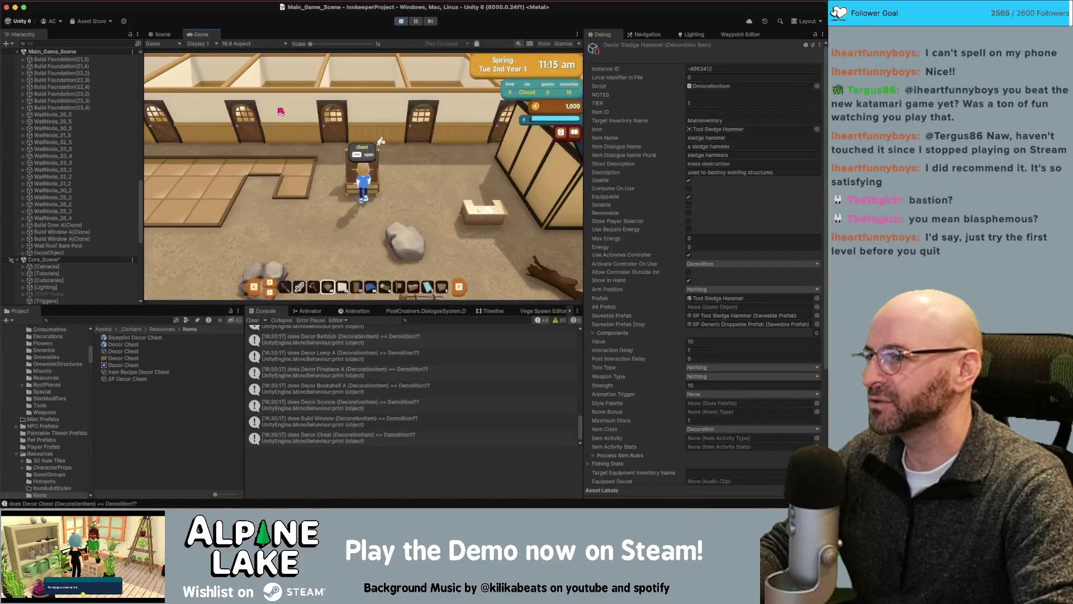
pyautogui.scroll(-3)
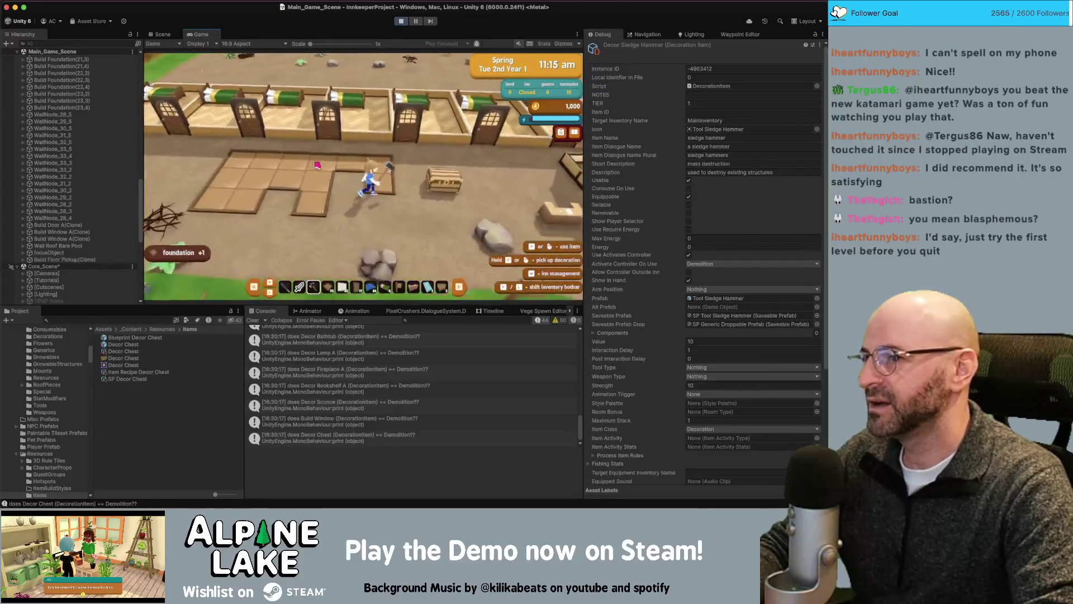
pyautogui.press('e')
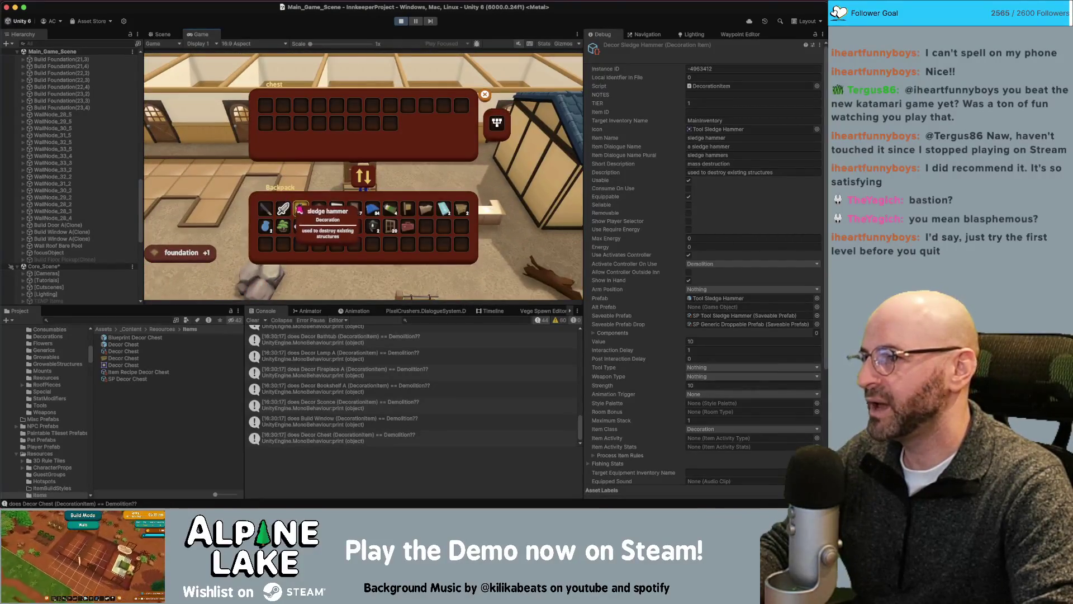
pyautogui.press('e')
pyautogui.press('b')
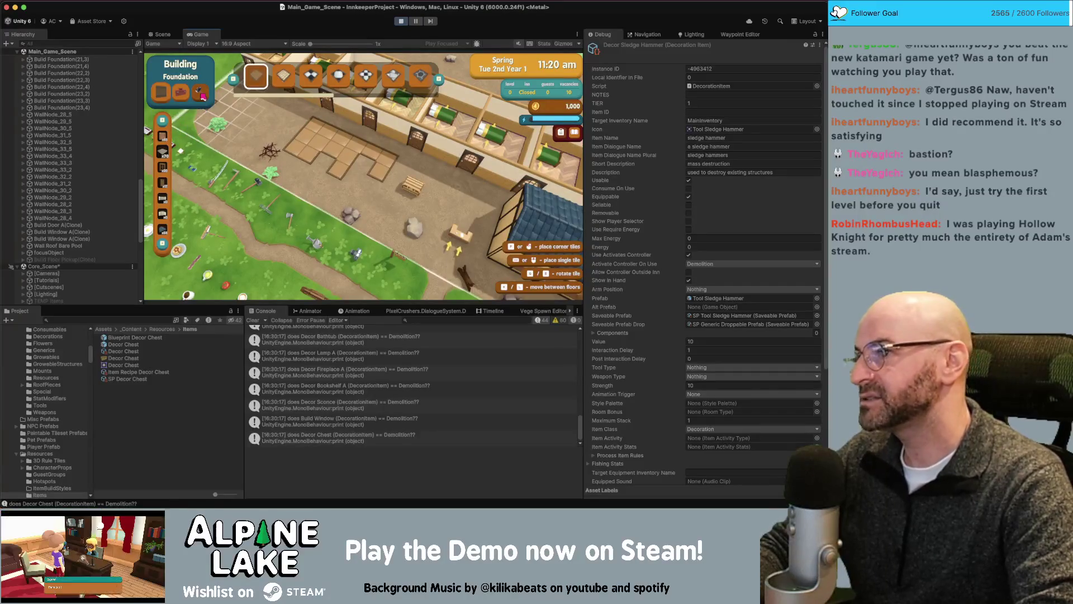
# - Demolish a floor tile near the character, then leave demolish mode
pyautogui.click(200, 92)
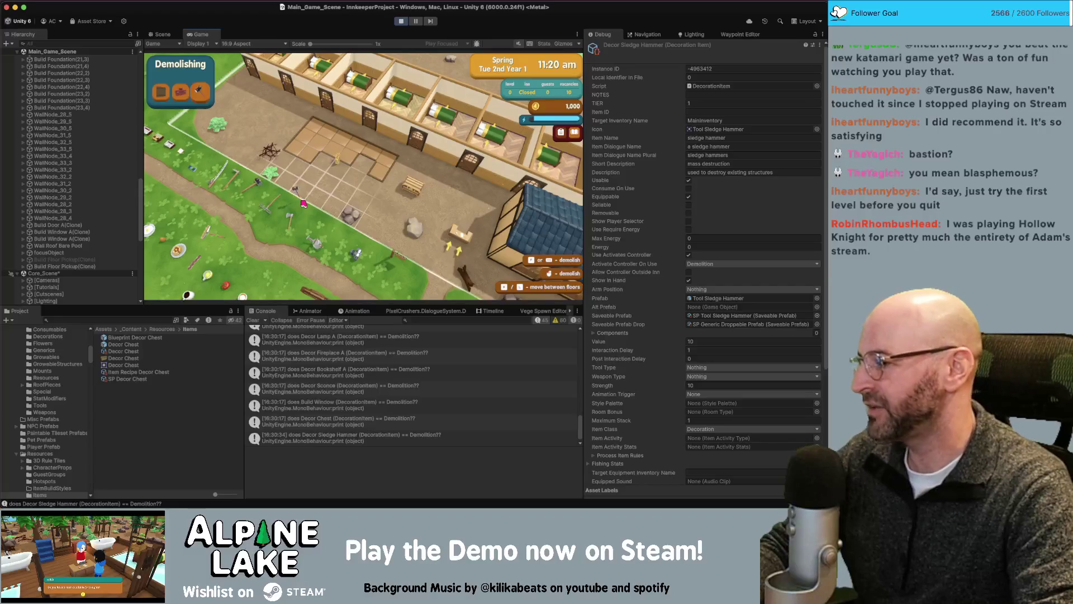
pyautogui.click(293, 154)
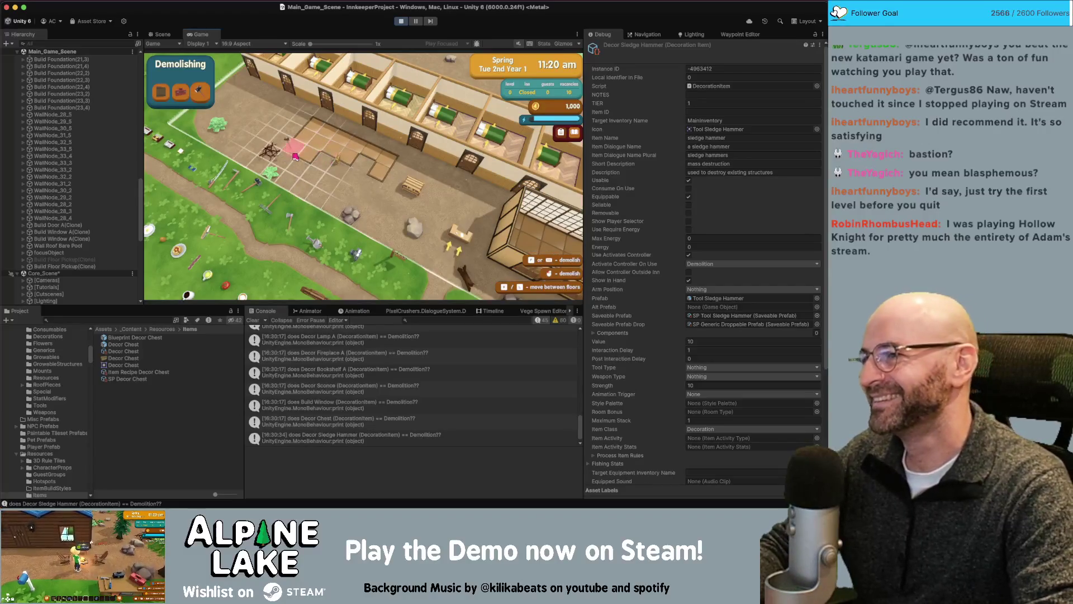
pyautogui.press('Escape')
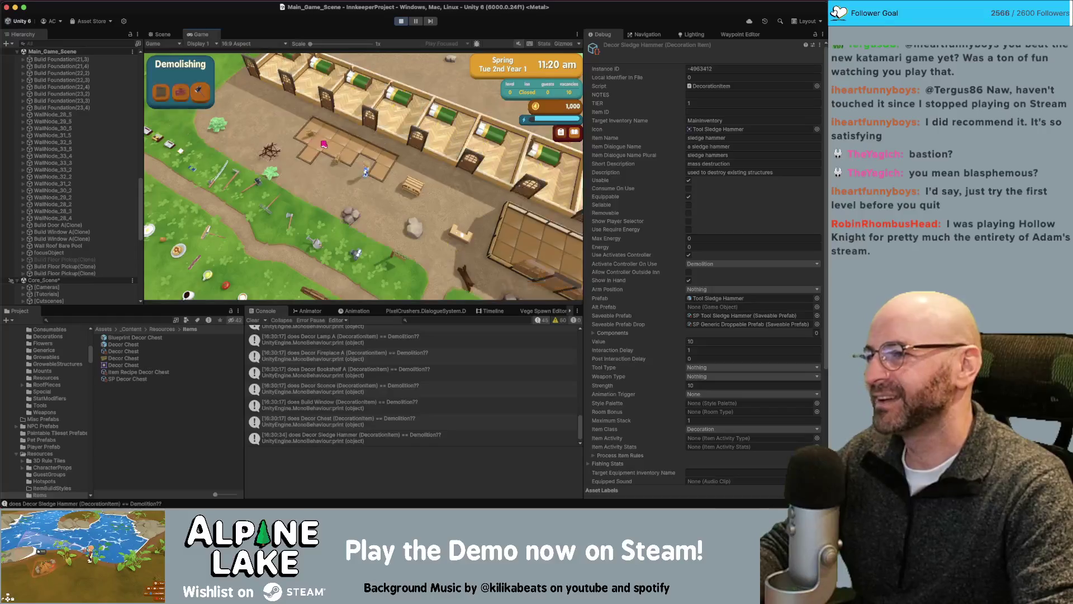
# - Collect the foundation pickup and show the Decor Fireplace A log's stack trace in the Console
pyautogui.press('w')
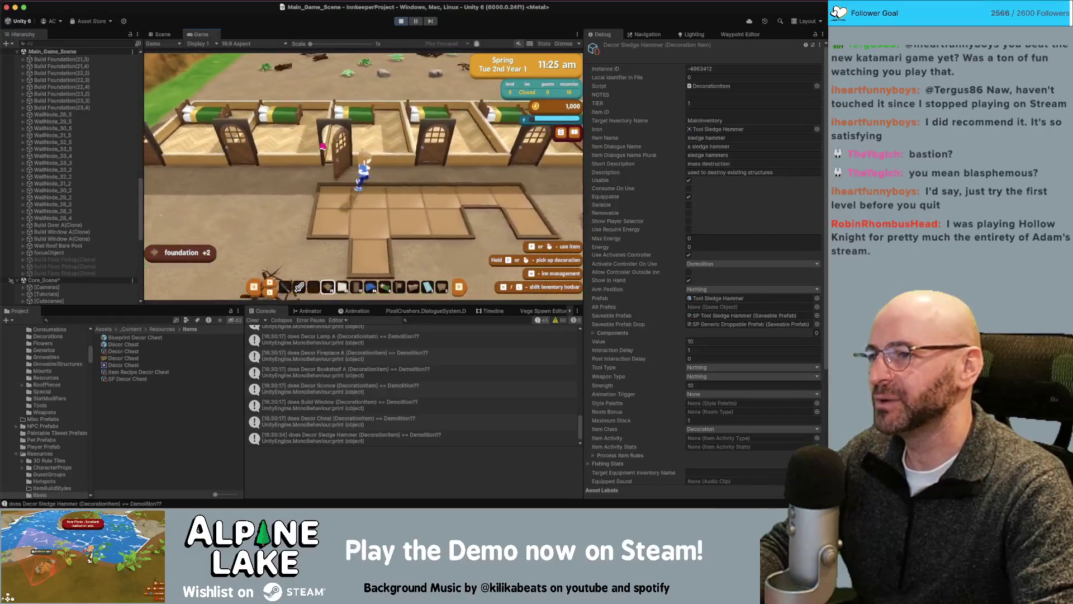
pyautogui.press('d')
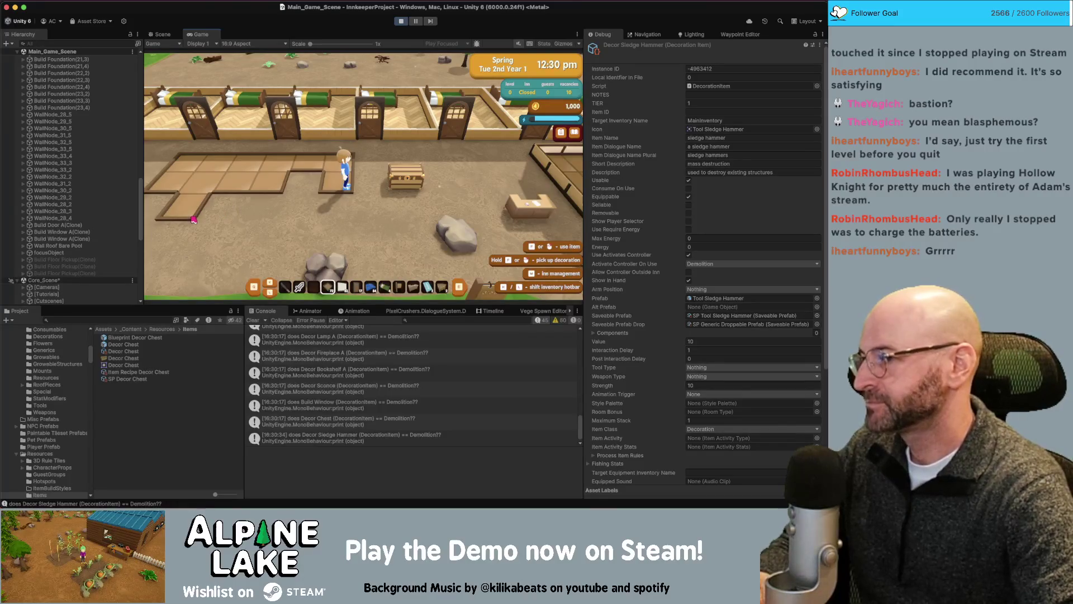
pyautogui.scroll(3)
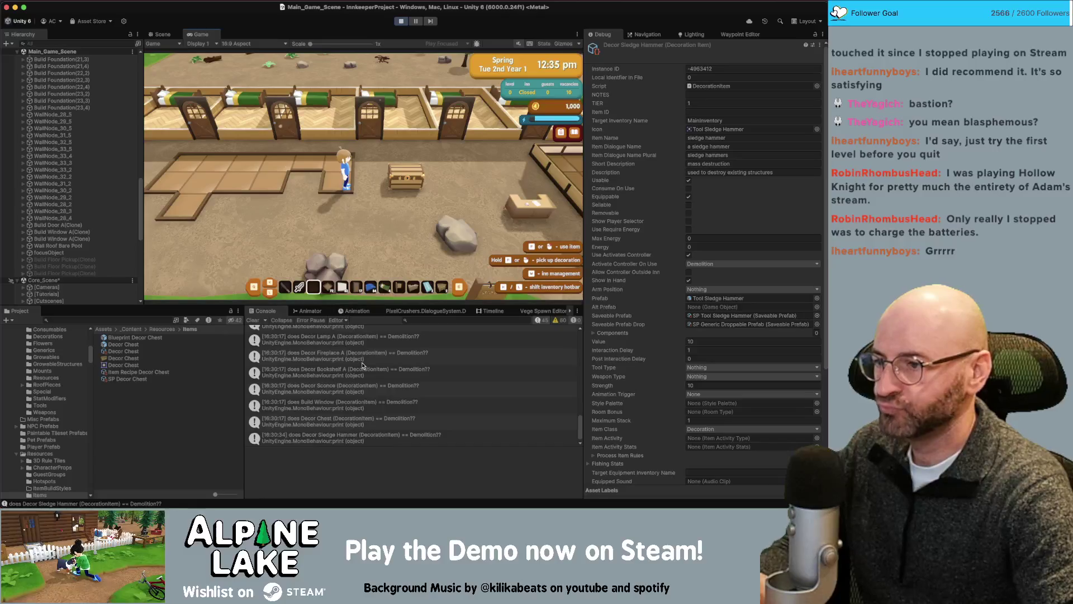
pyautogui.click(362, 362)
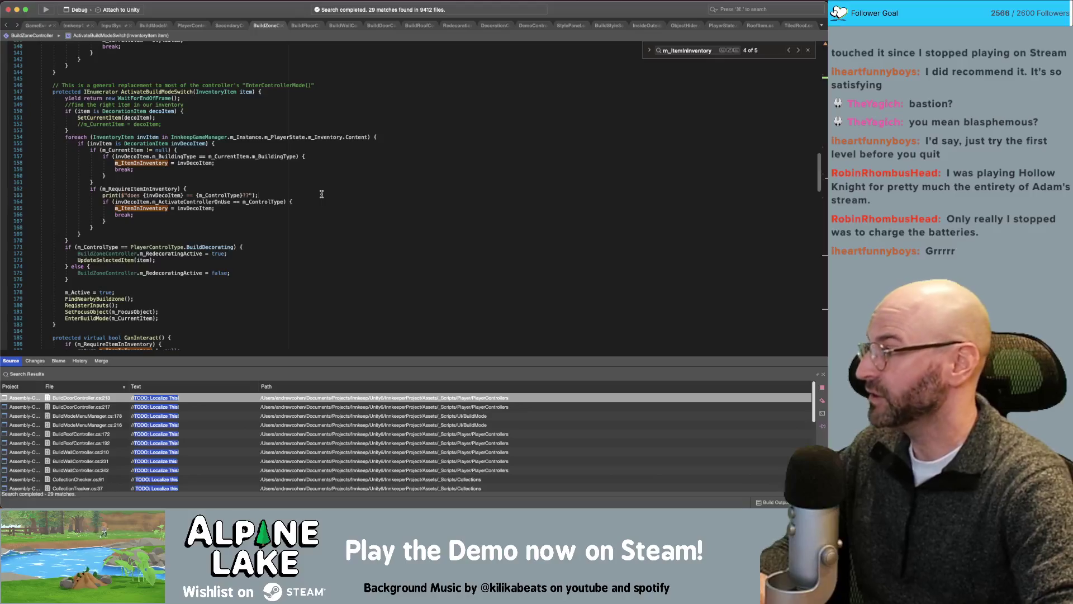
# - Comment out the debug print on line 163 of BuildZoneController and save the script
pyautogui.press('super+slash')
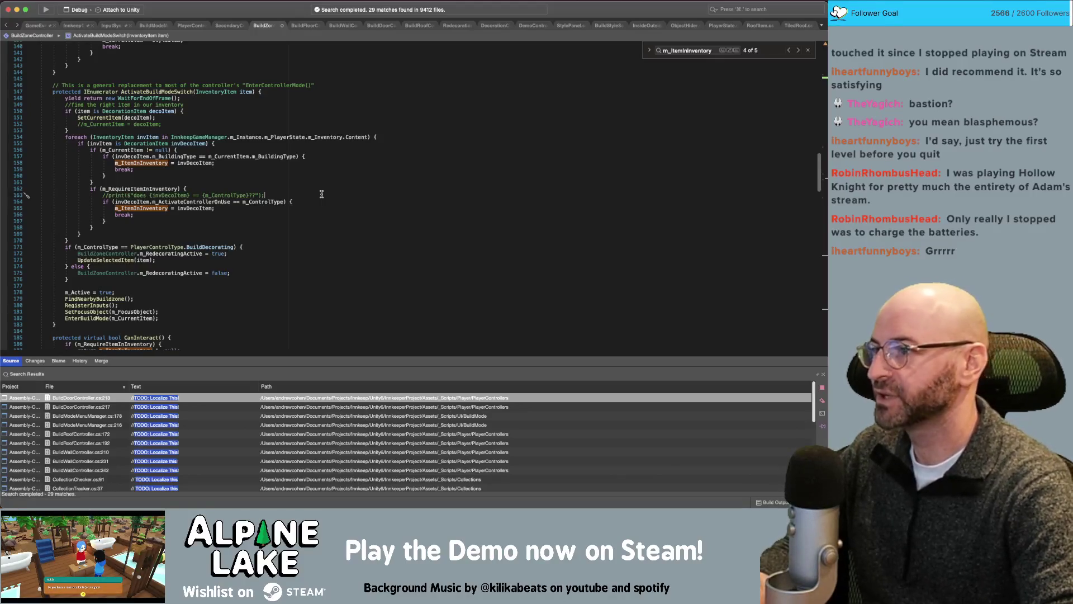
pyautogui.press('super+s')
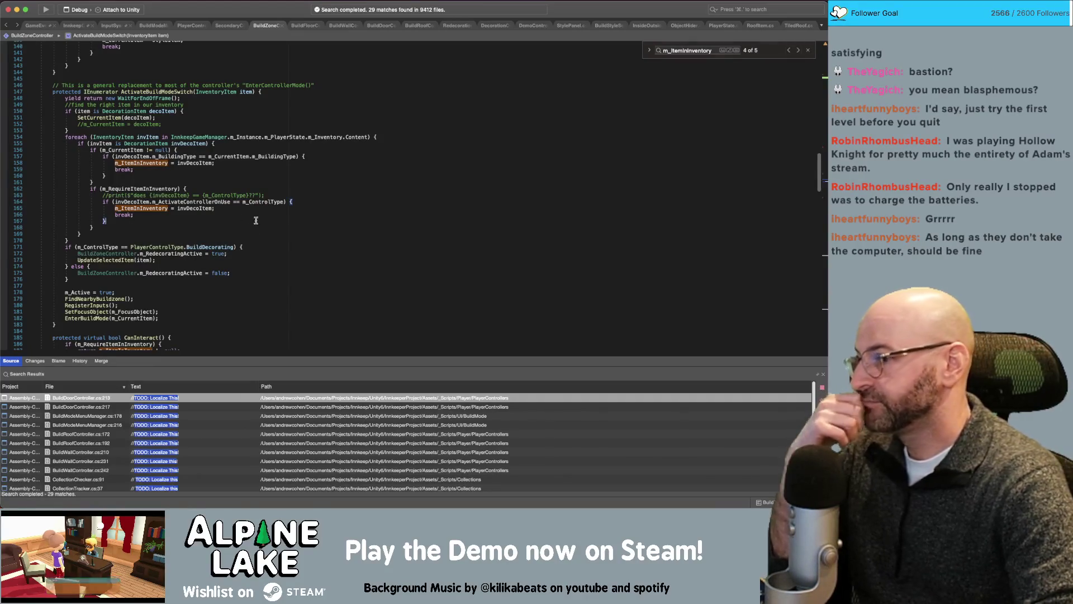
pyautogui.click(277, 225)
pyautogui.moveTo(221, 201)
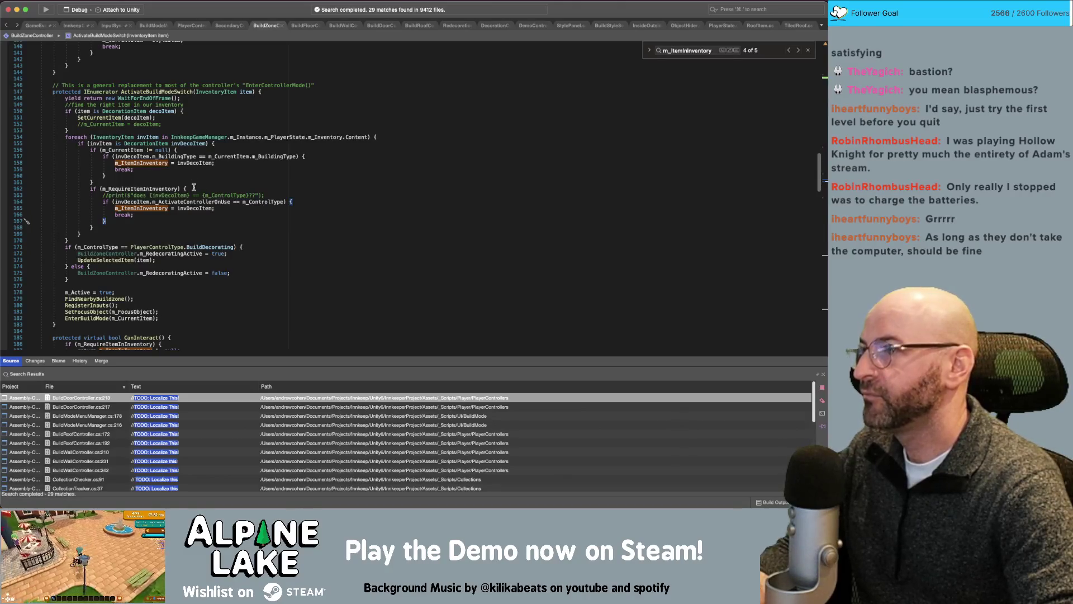
# - Move the debug print below the control-type check and uncomment it
pyautogui.click(154, 208)
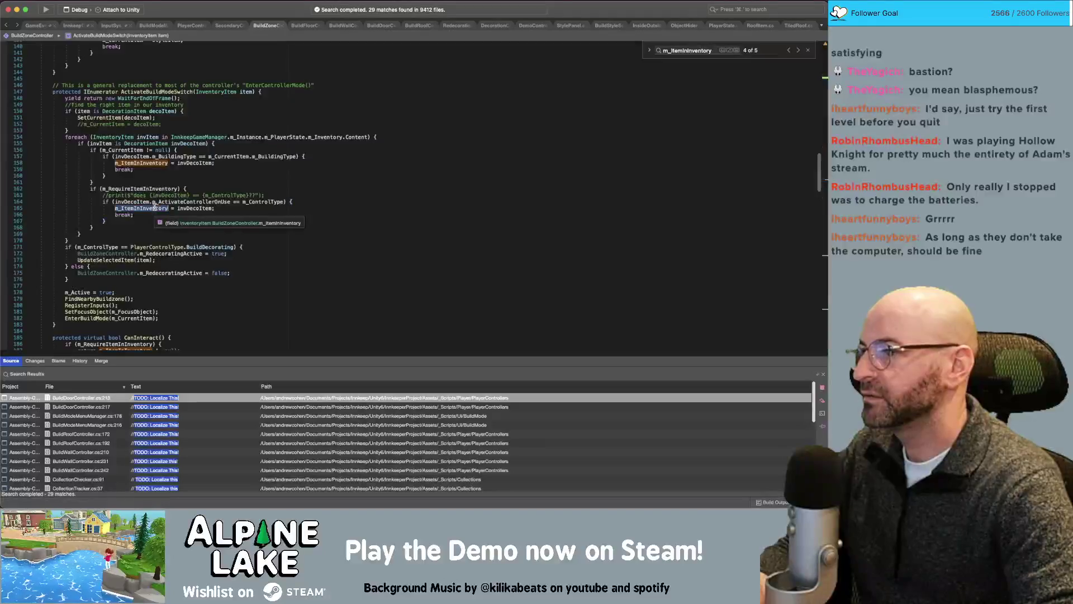
pyautogui.click(311, 201)
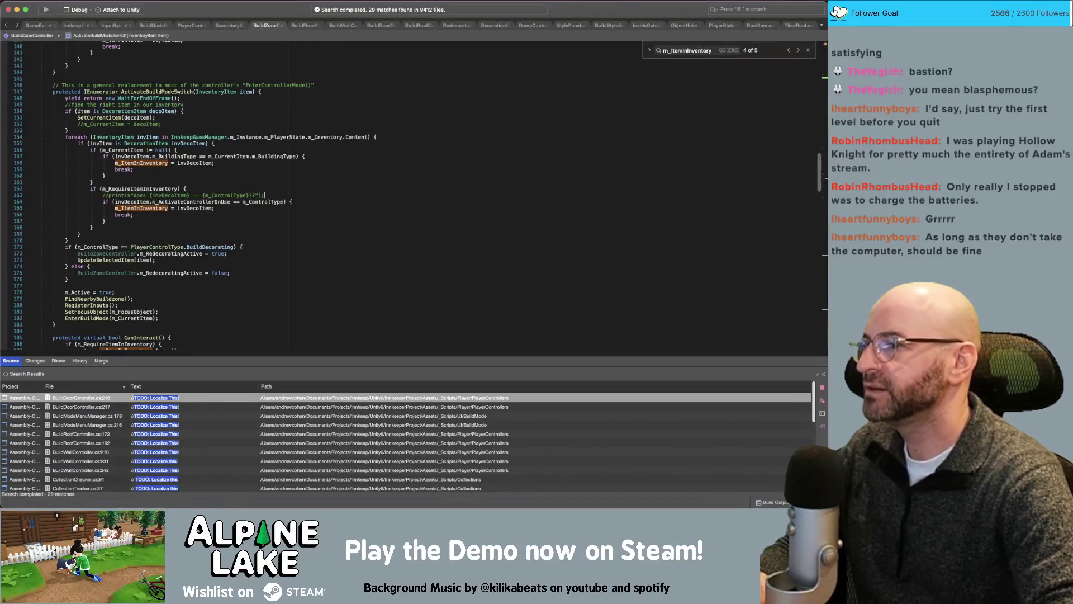
pyautogui.hotkey('alt', 'Up')
pyautogui.press('super+slash')
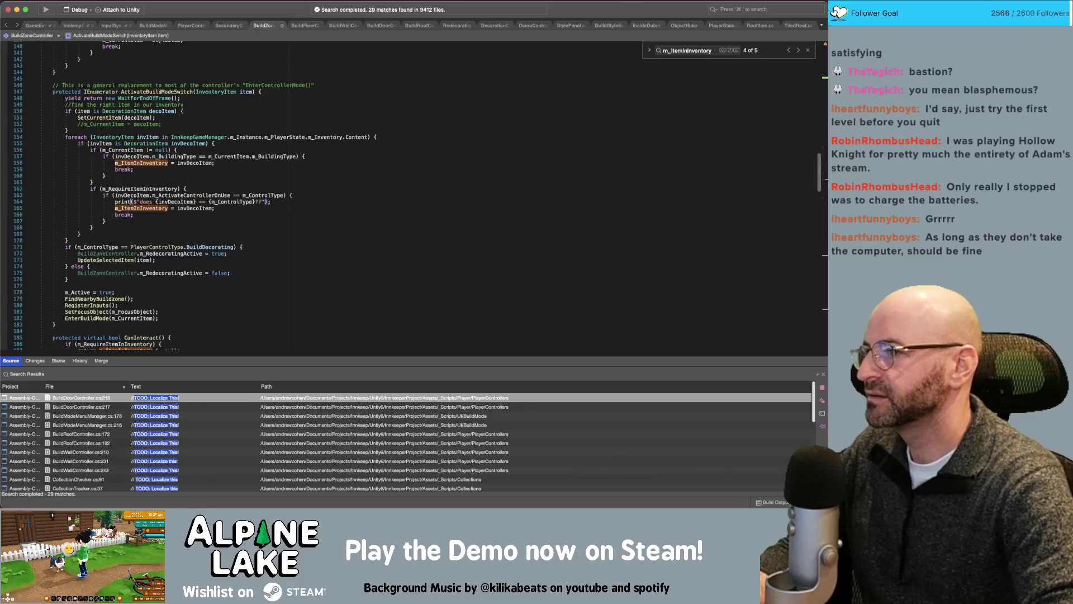
# - Rewrite the print message to "Setting! {invDecoItem}?", then return to Unity
pyautogui.click(136, 201)
pyautogui.write('Setting!')
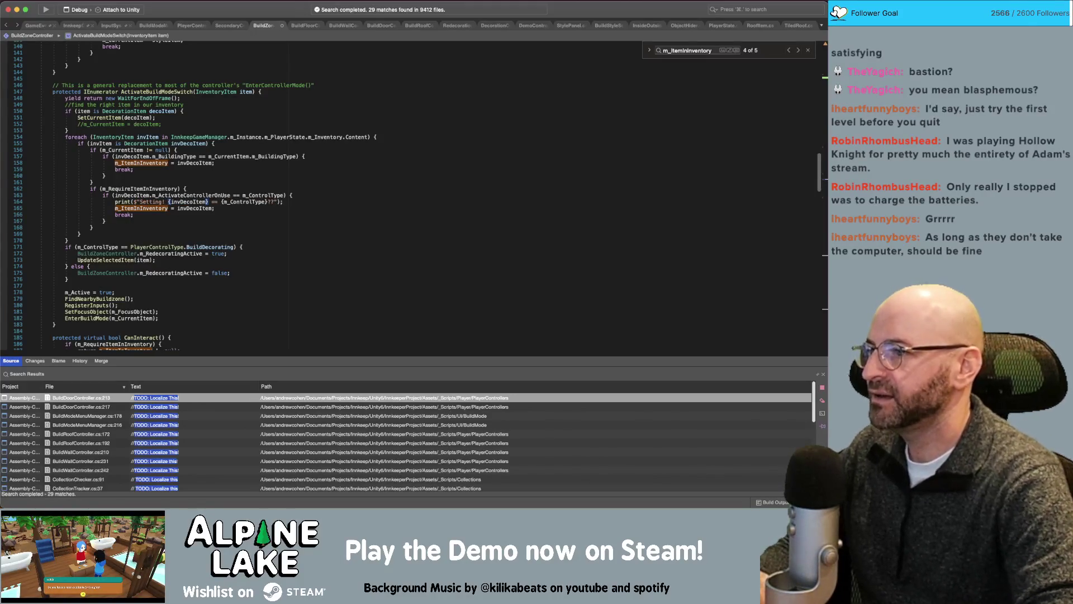
pyautogui.click(219, 201)
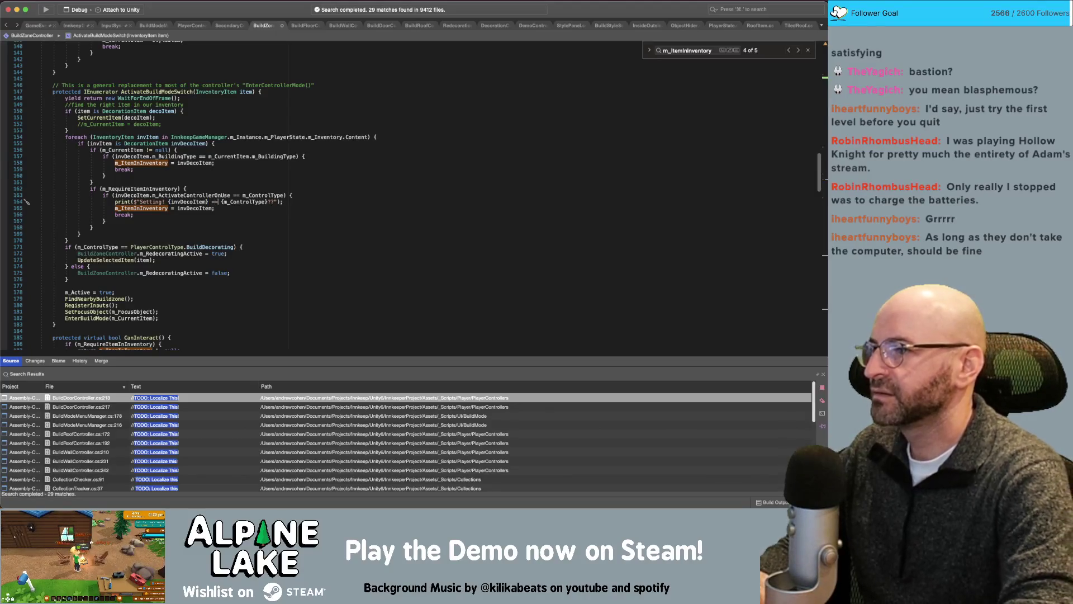
pyautogui.press('BackSpace')
pyautogui.press('BackSpace')
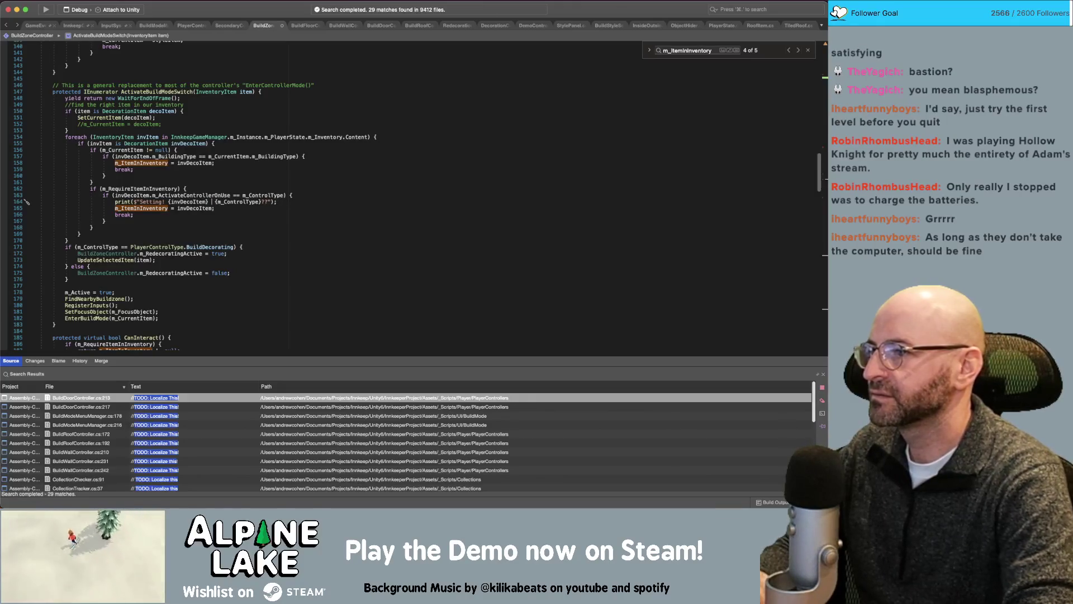
pyautogui.hotkey('alt', 'shift', 'Right')
pyautogui.hotkey('alt', 'shift', 'Right')
pyautogui.press('BackSpace')
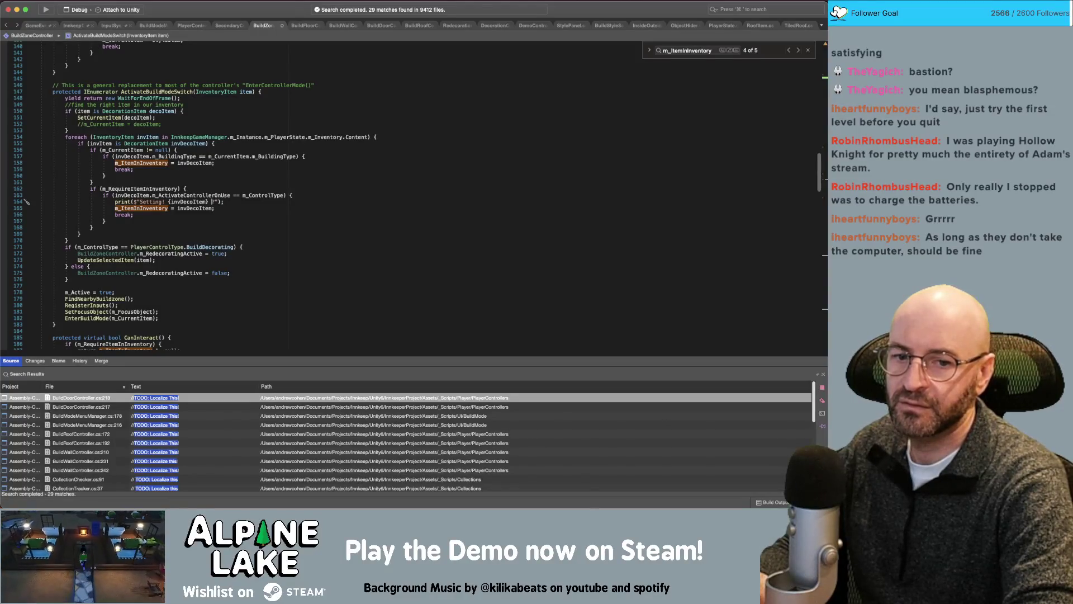
pyautogui.press('BackSpace')
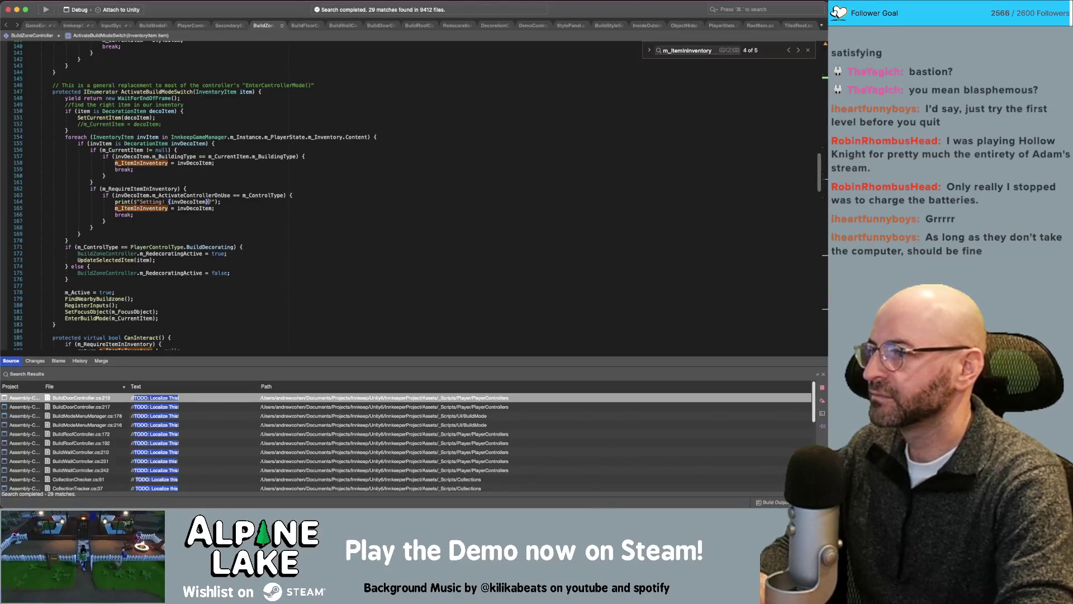
pyautogui.press('Escape')
pyautogui.click(263, 210)
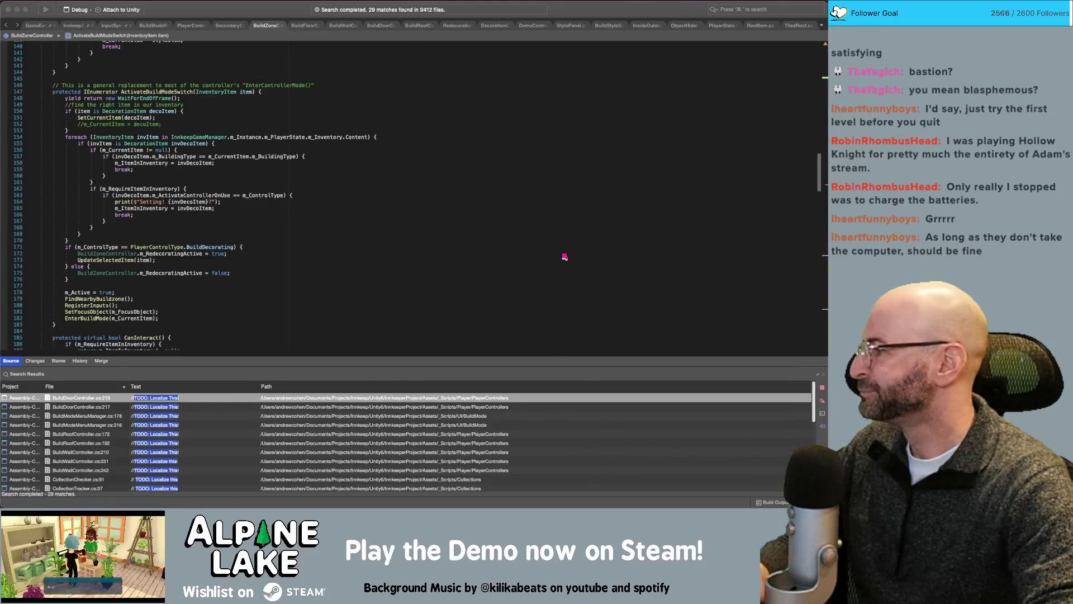
pyautogui.press('super+Tab')
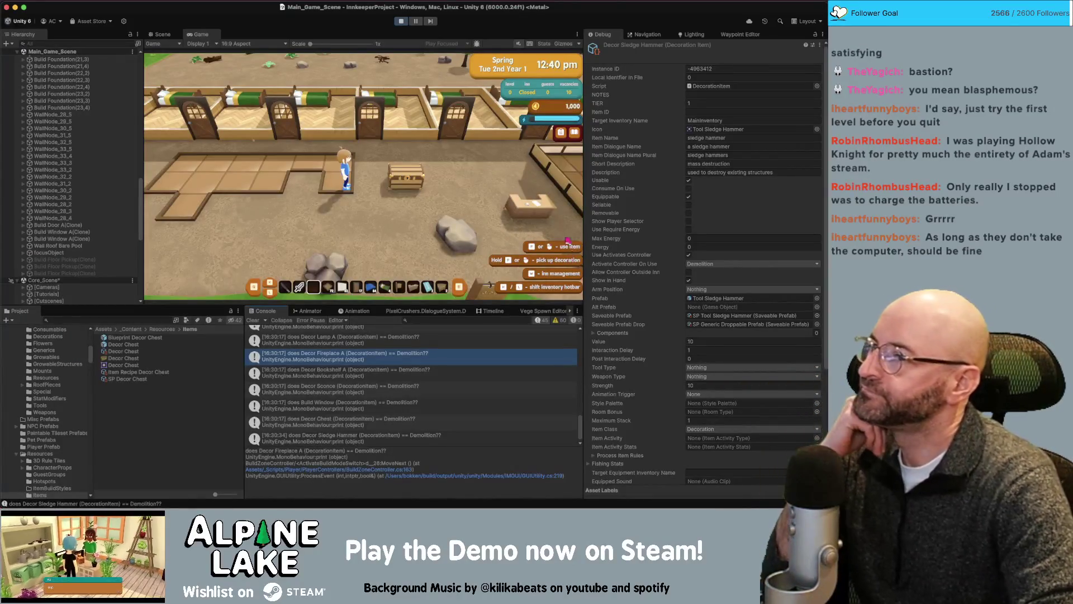
# - Exit Play mode so Unity reloads the edited BuildZoneController script
pyautogui.click(401, 21)
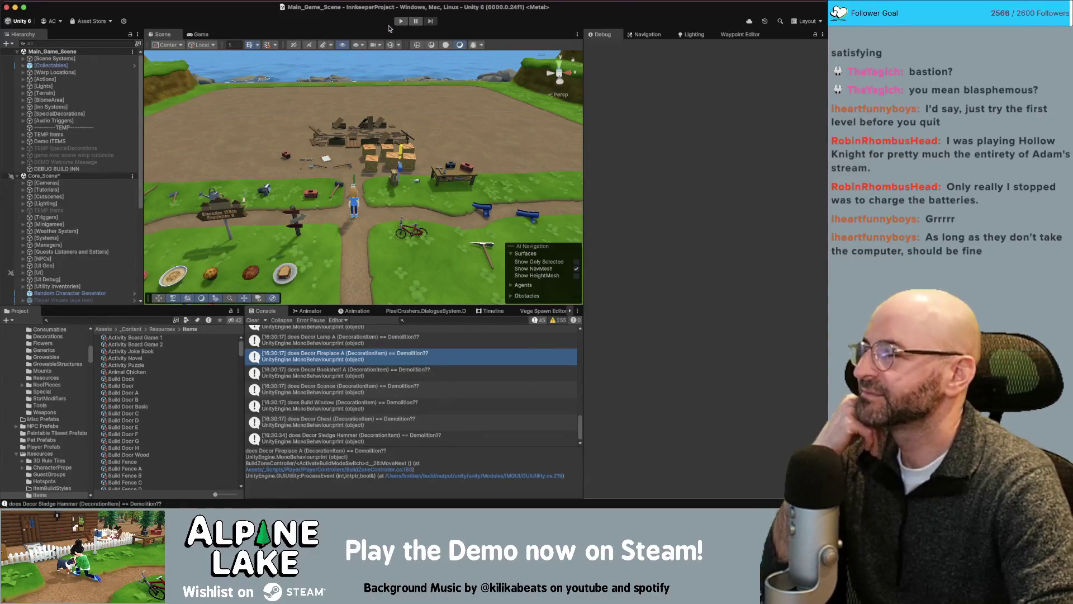
# - Start a new playtest and walk the innkeeper north into the inn
pyautogui.click(399, 23)
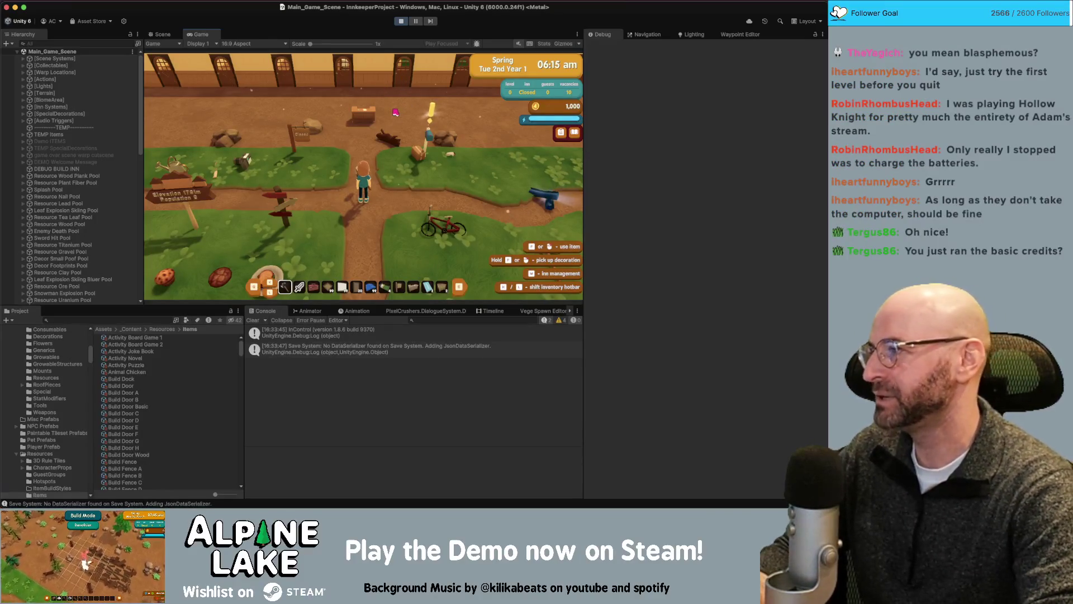
pyautogui.press('w')
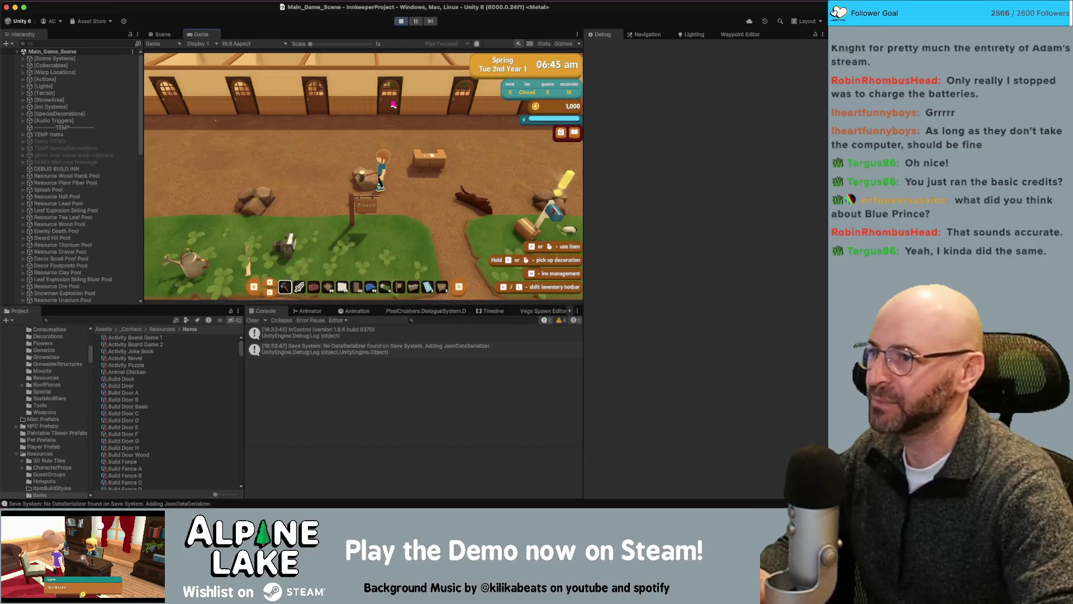
pyautogui.press('w')
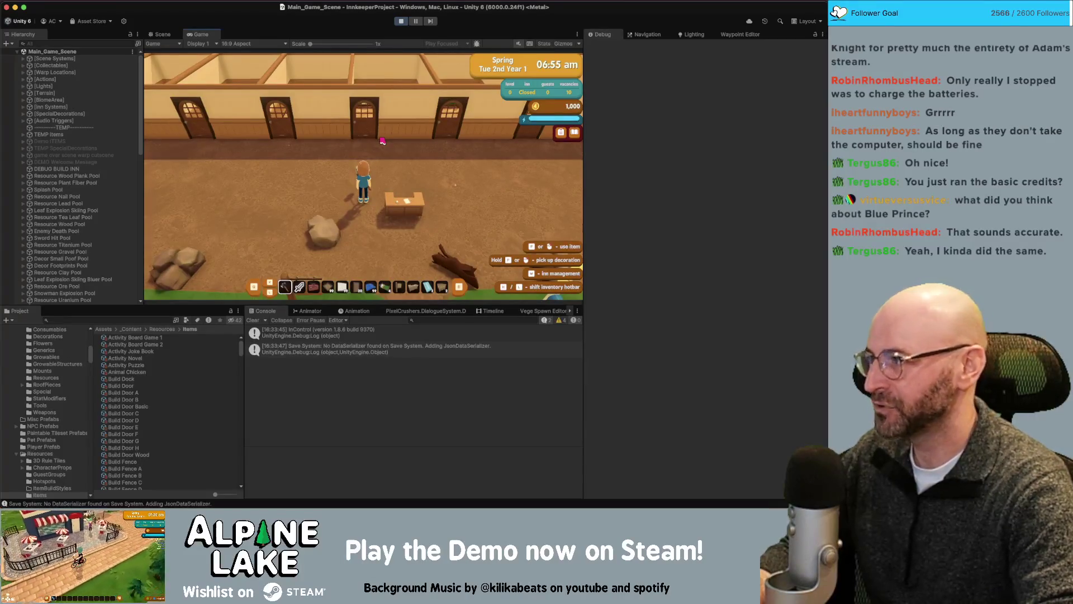
# - Walk the innkeeper around the inn floor toward the upper-left wall
pyautogui.press('a')
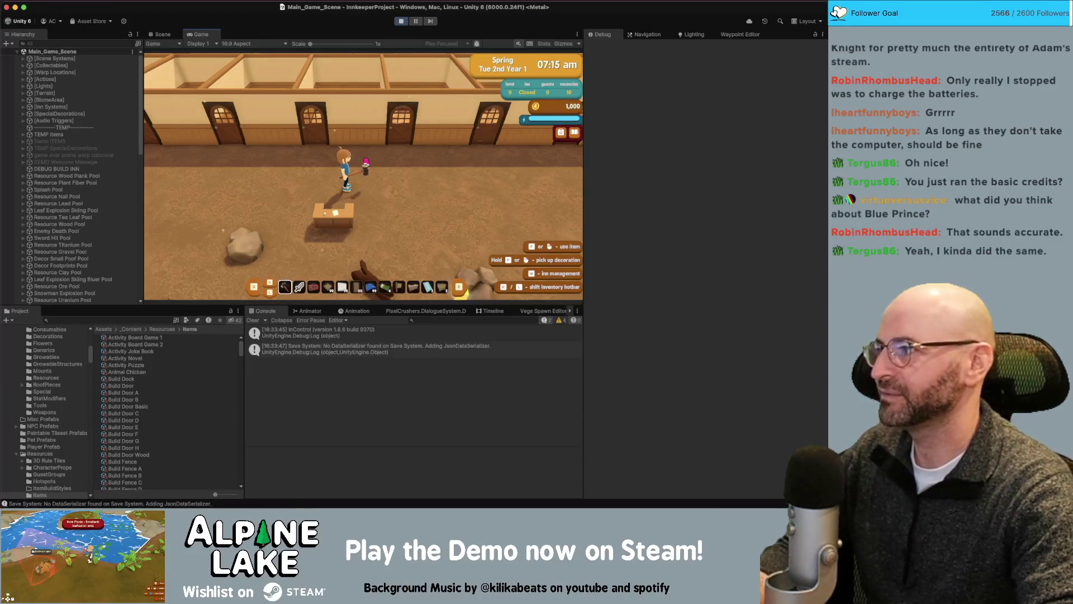
pyautogui.press('d')
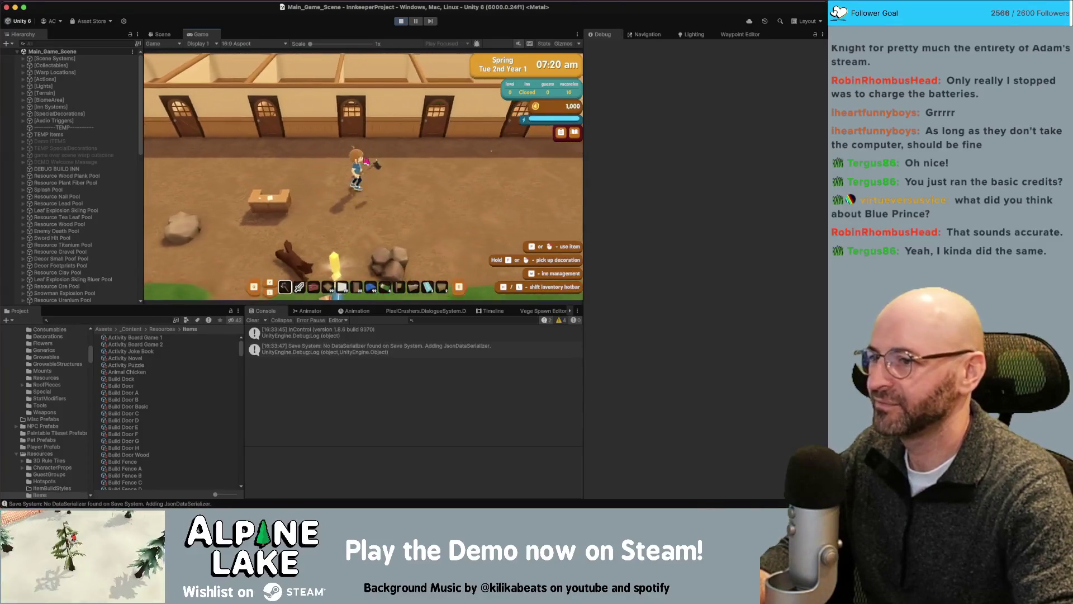
pyautogui.press('d')
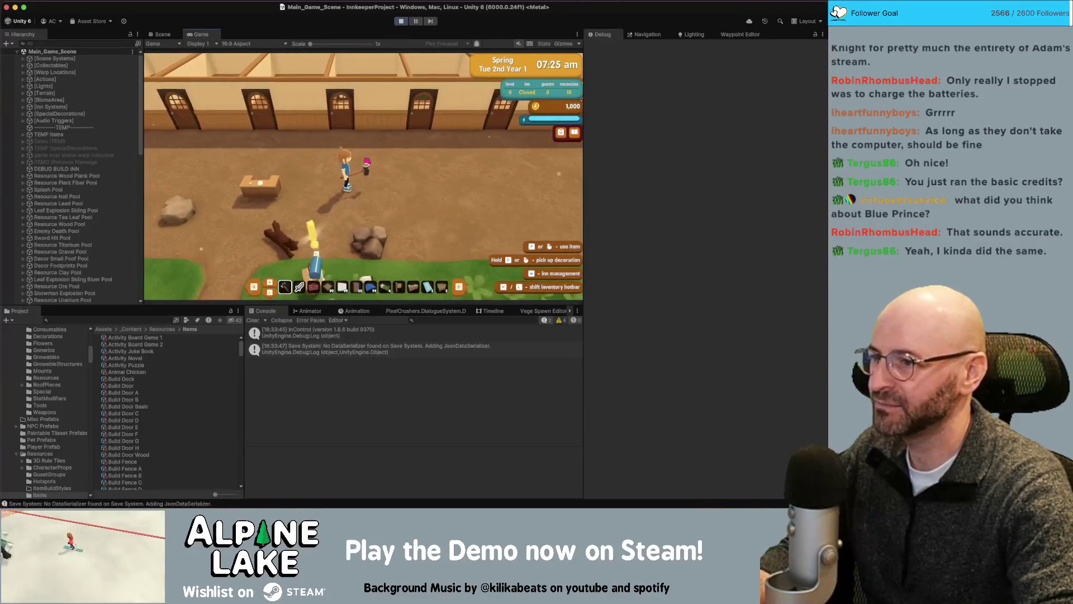
pyautogui.press('w')
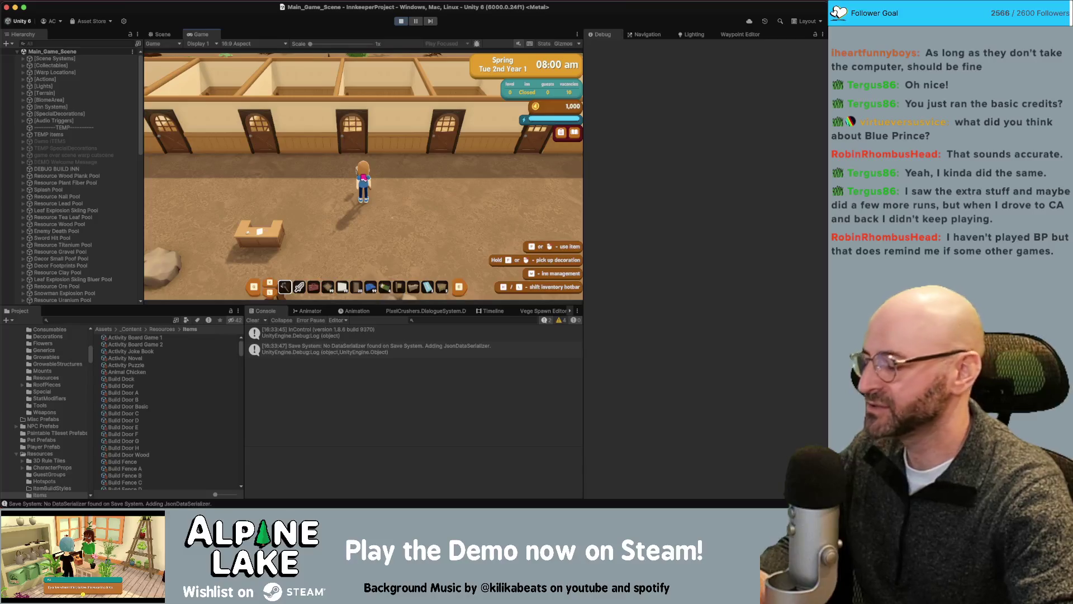
pyautogui.press('s')
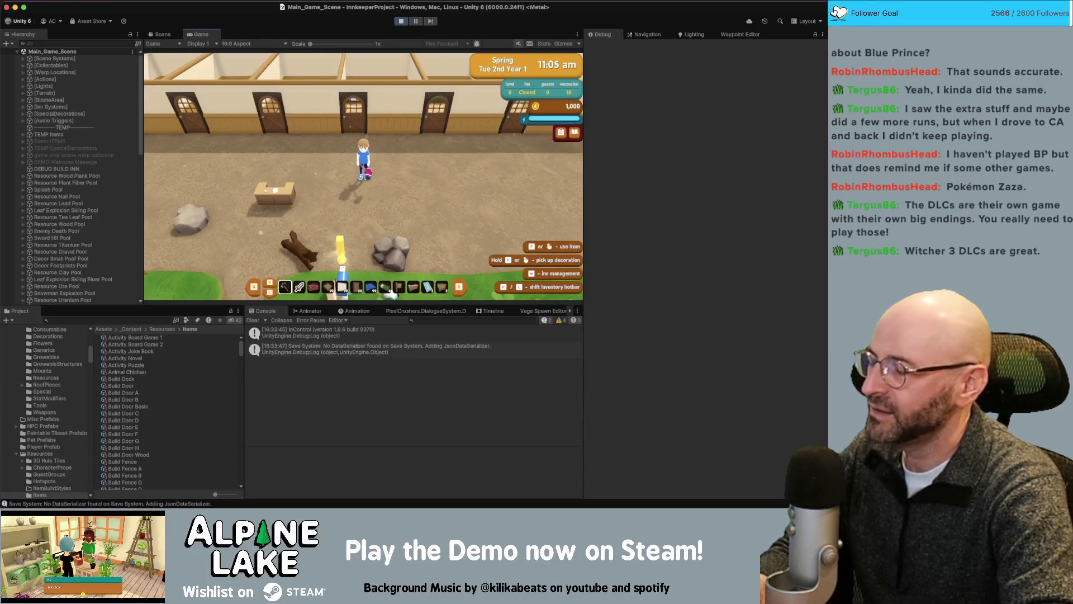
pyautogui.press('d')
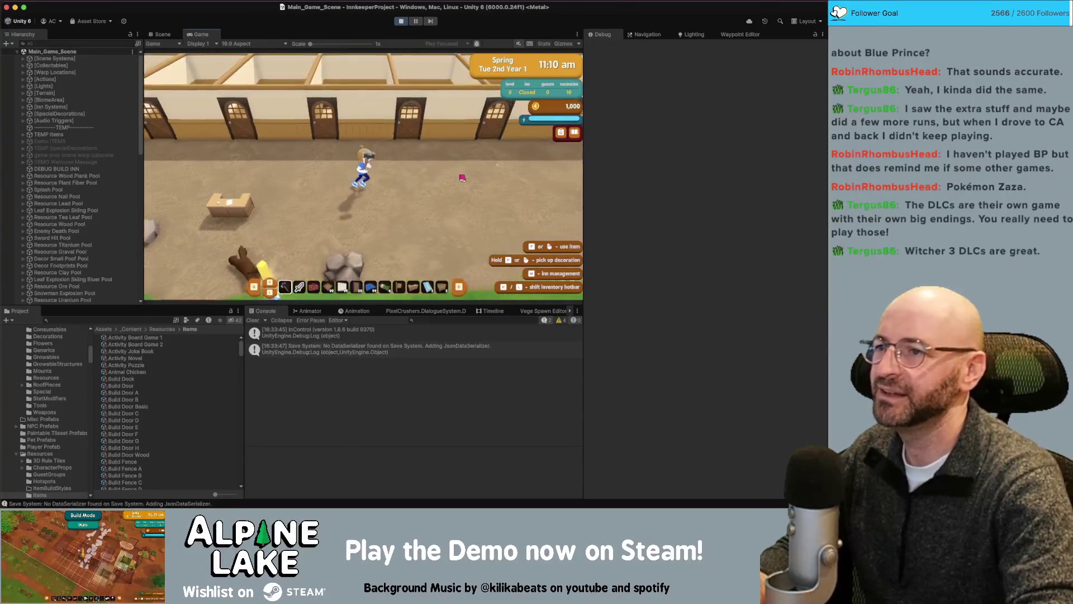
pyautogui.press('s')
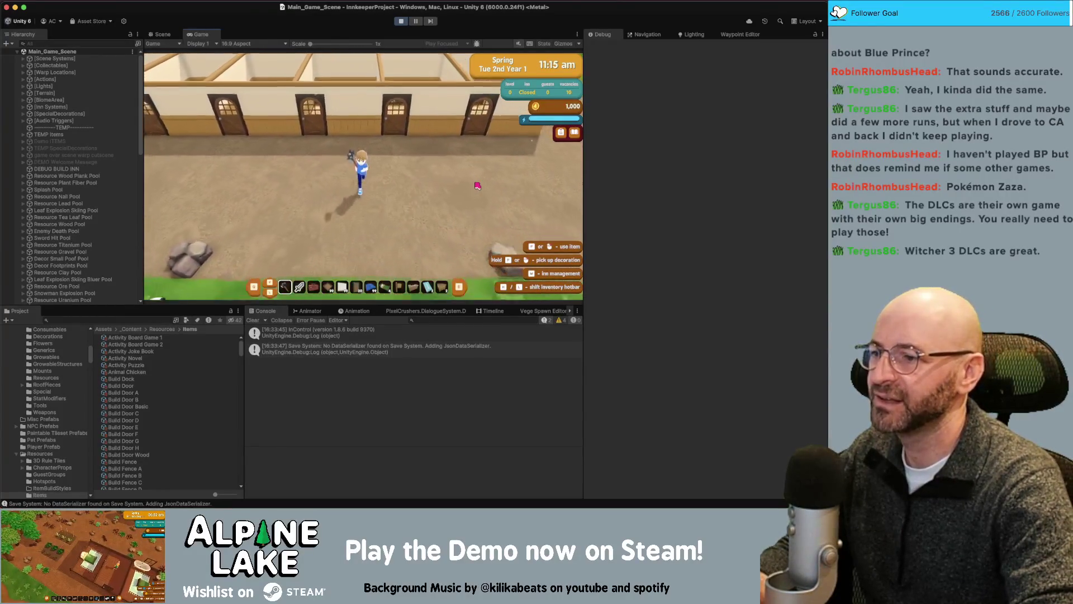
pyautogui.press('w')
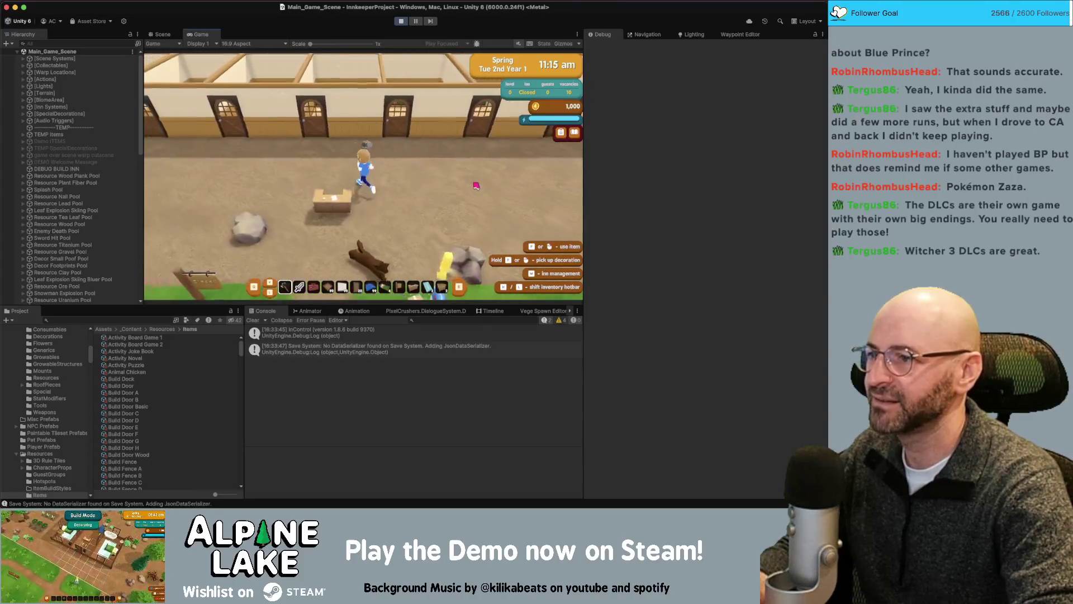
pyautogui.press('a')
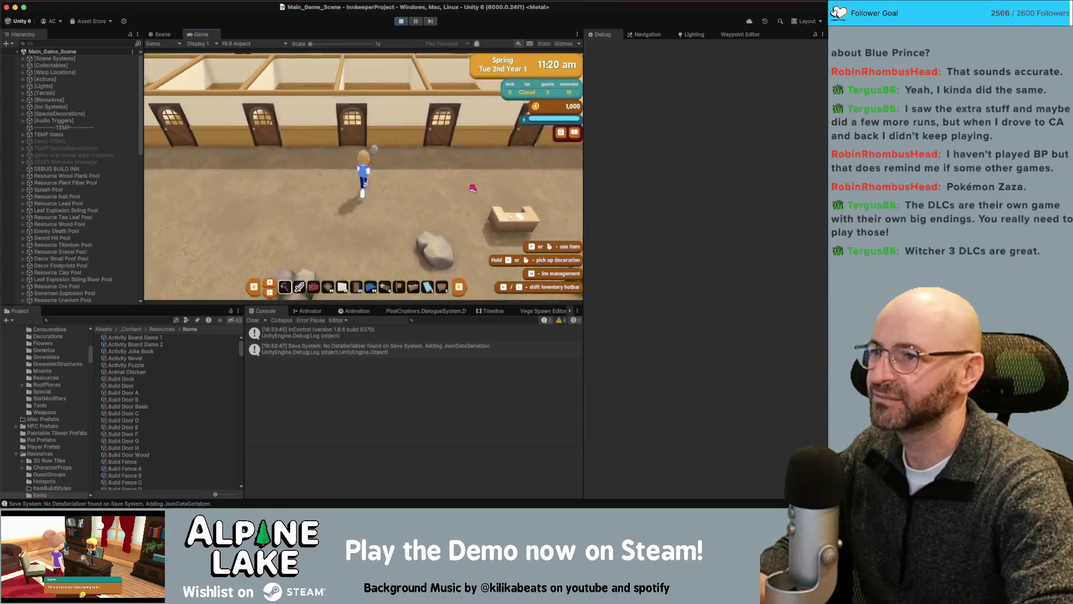
pyautogui.press('d')
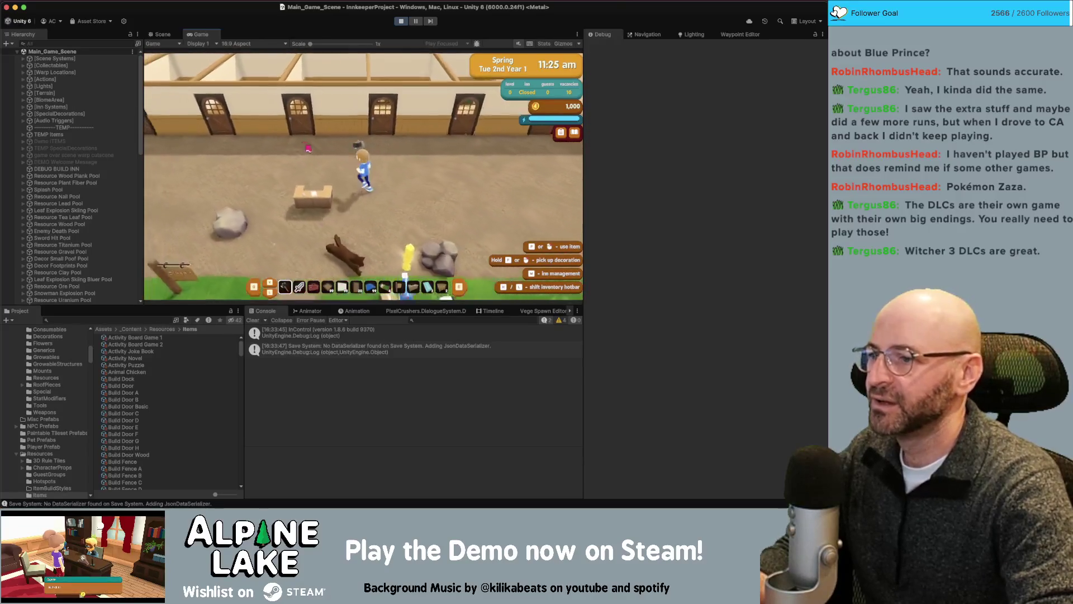
pyautogui.press('w')
pyautogui.press('a')
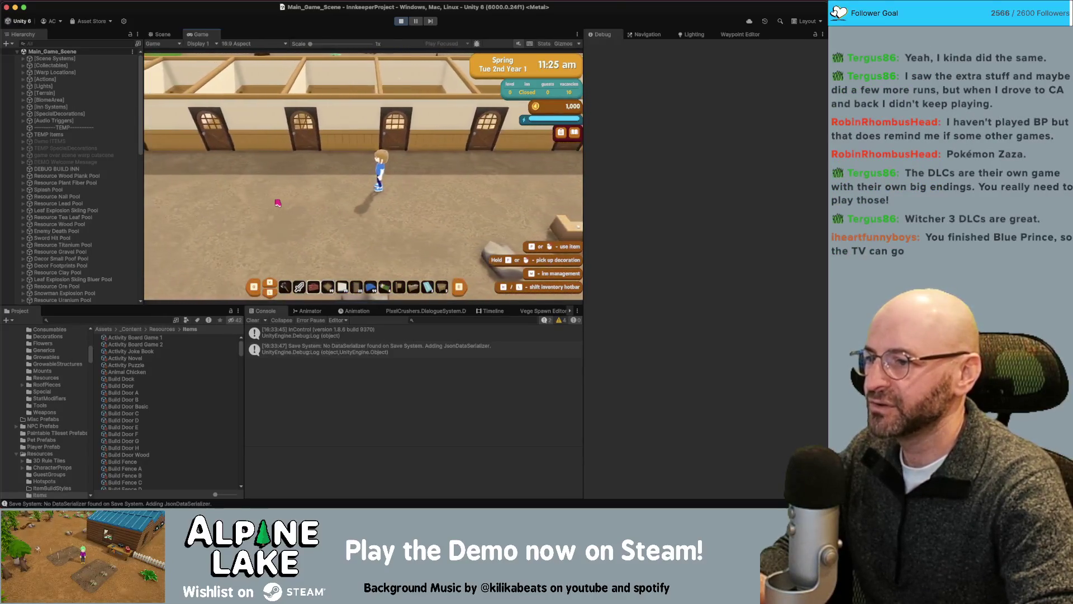
# - Enter build mode, dismiss the tutorials, and switch from demolishing to flooring
pyautogui.press('x')
pyautogui.click(362, 196)
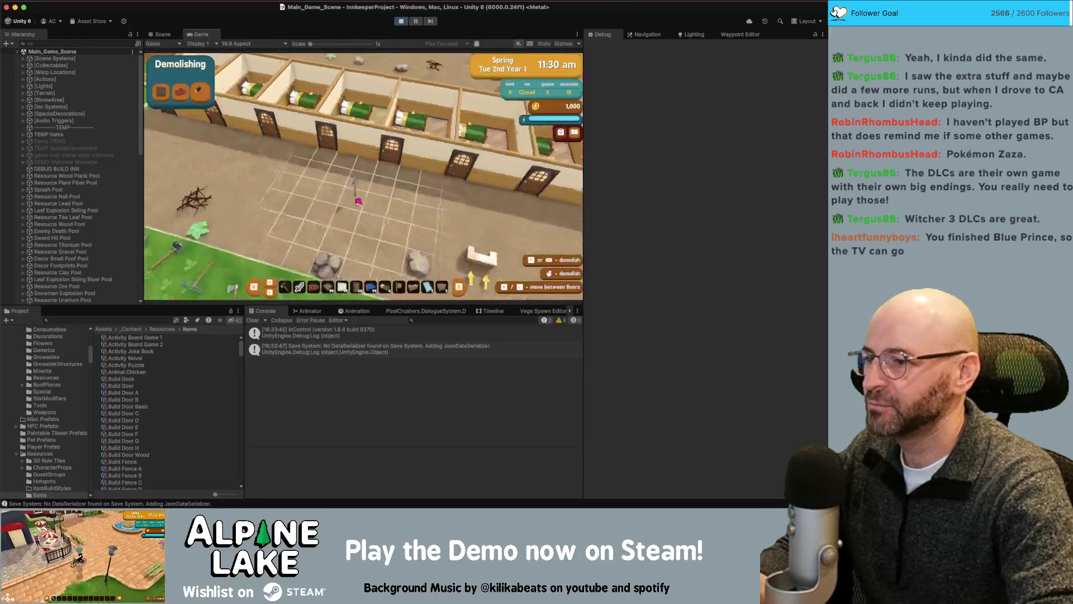
pyautogui.press('s')
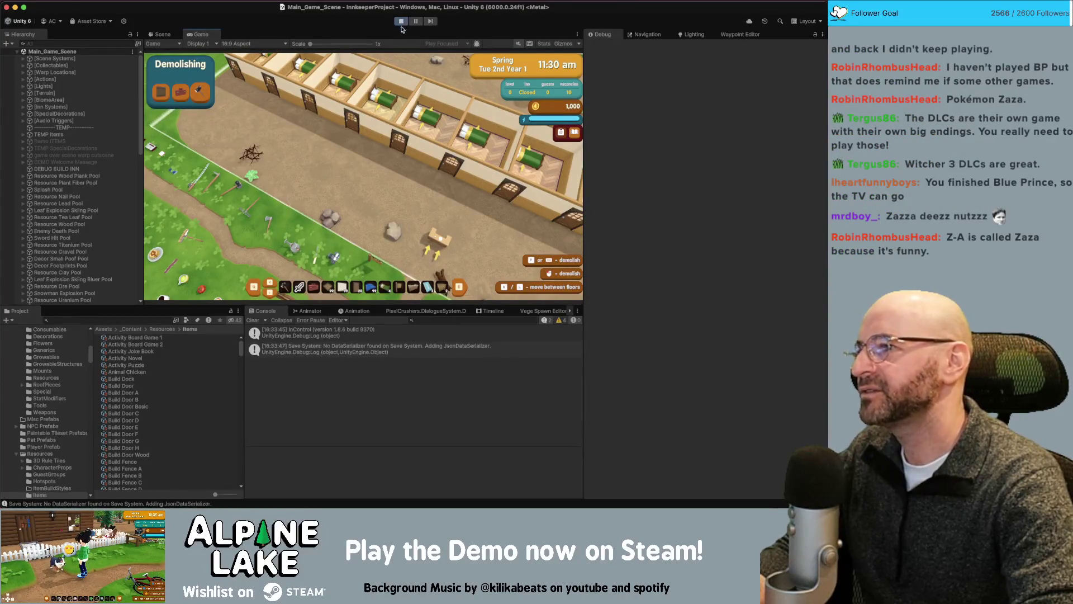
pyautogui.click(366, 134)
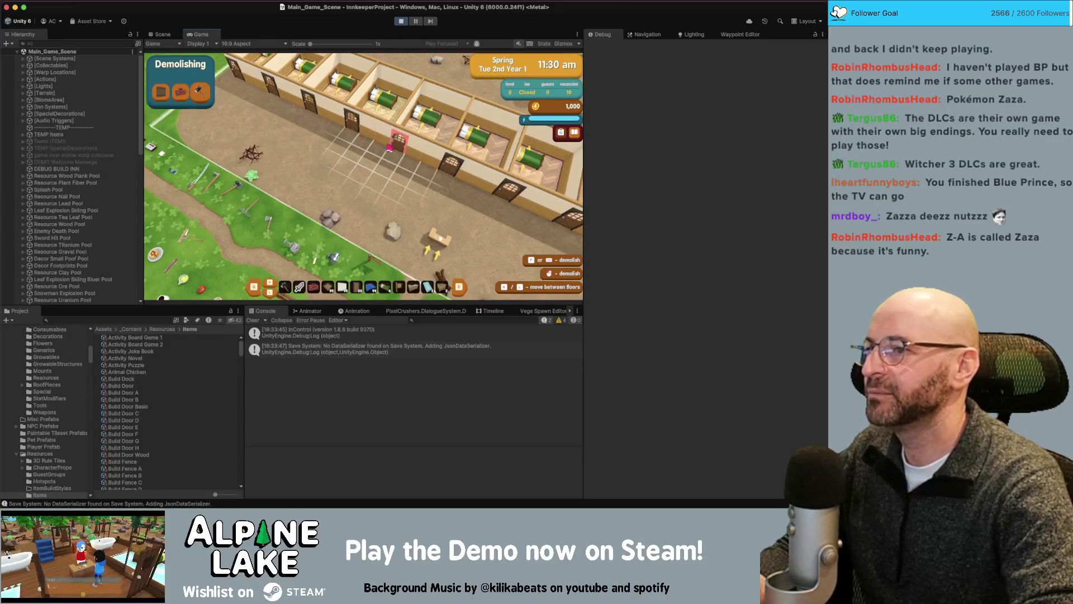
pyautogui.press('Tab')
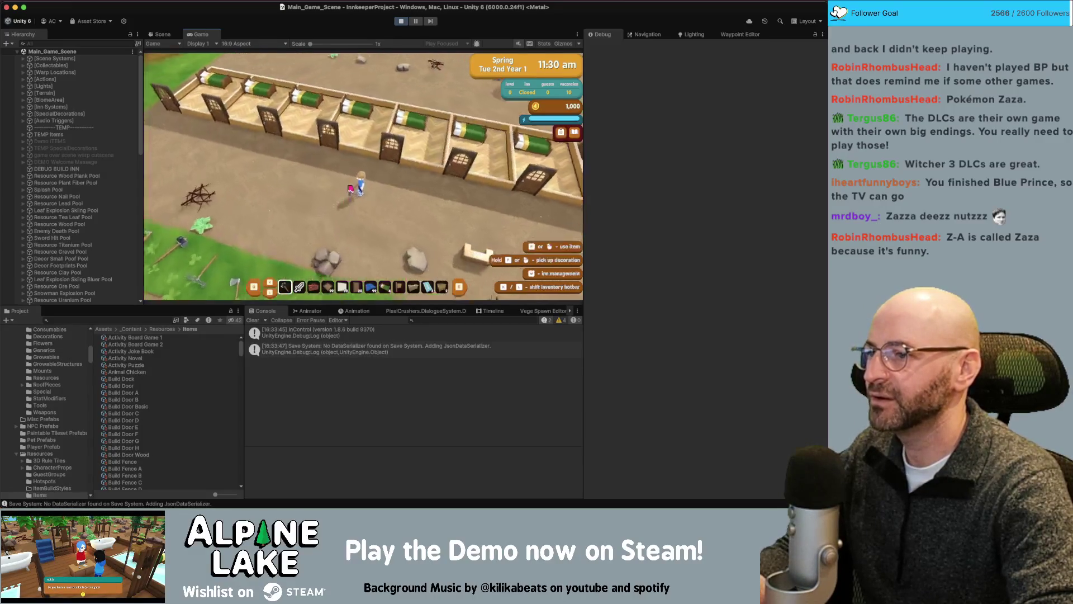
pyautogui.press('Return')
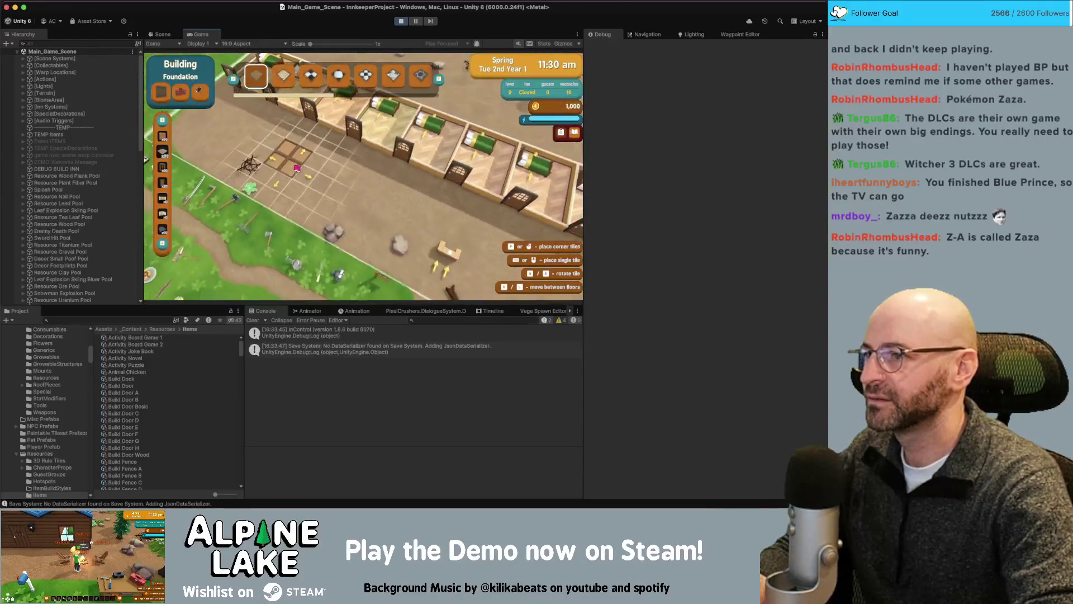
# - Place foundation tiles beside the inn rooms and demolish two of them
pyautogui.click(336, 203)
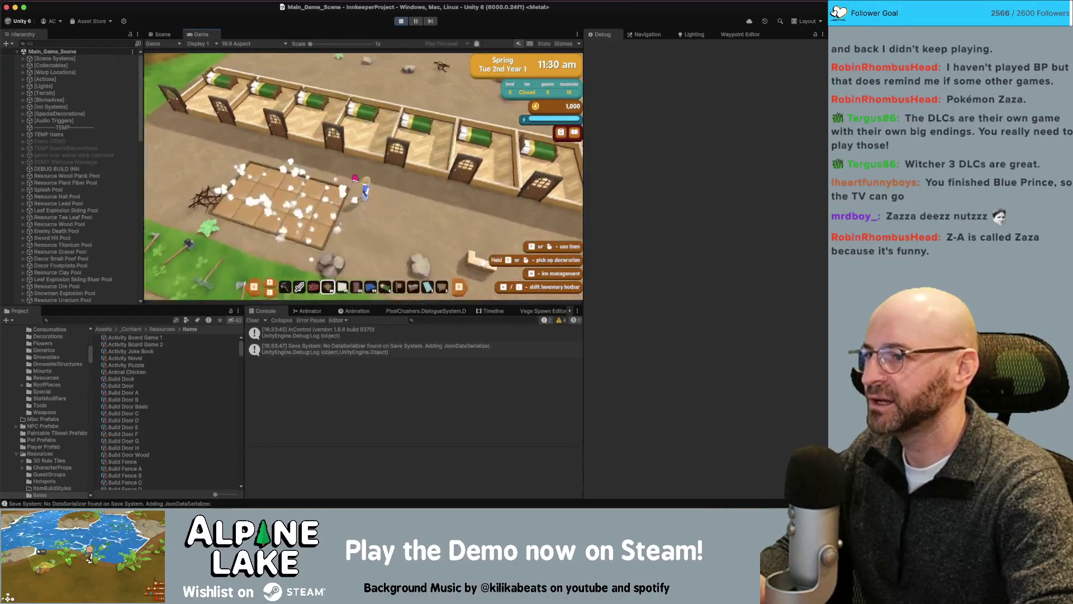
pyautogui.click(355, 183)
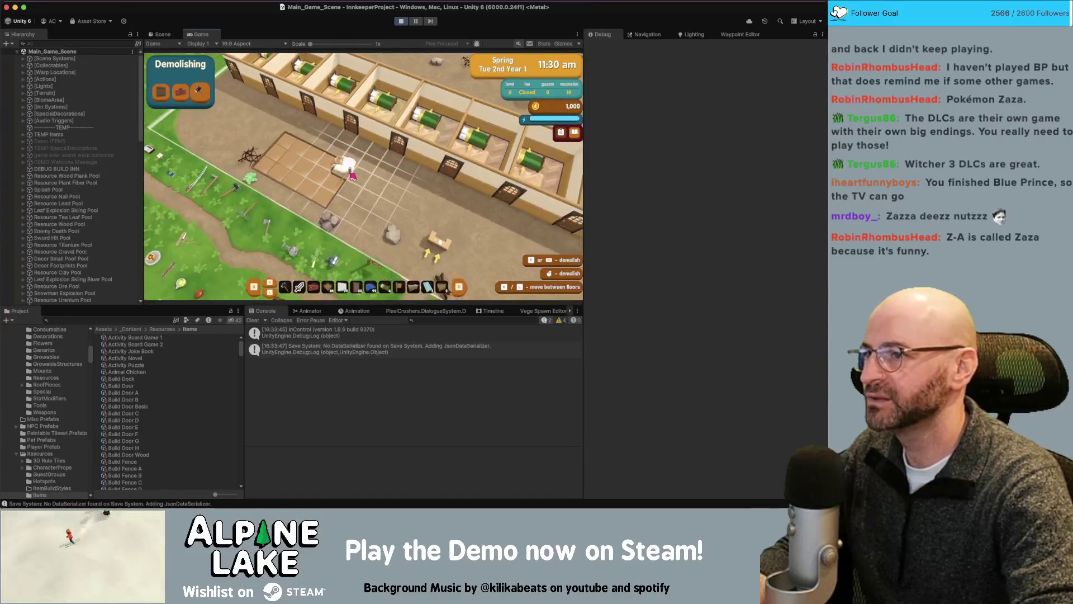
pyautogui.click(343, 163)
pyautogui.press('d')
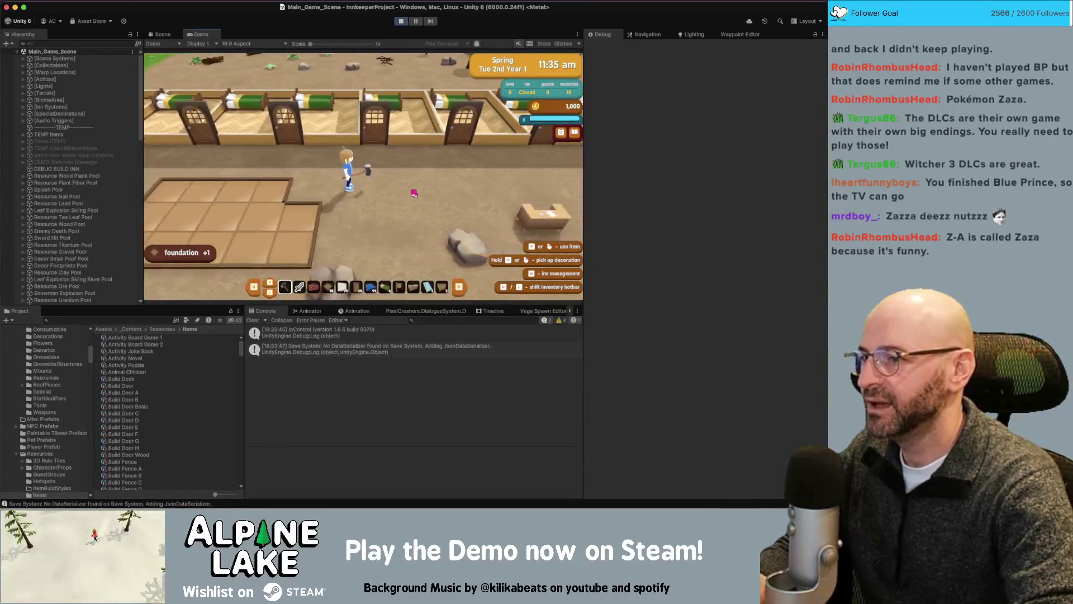
pyautogui.scroll(-3)
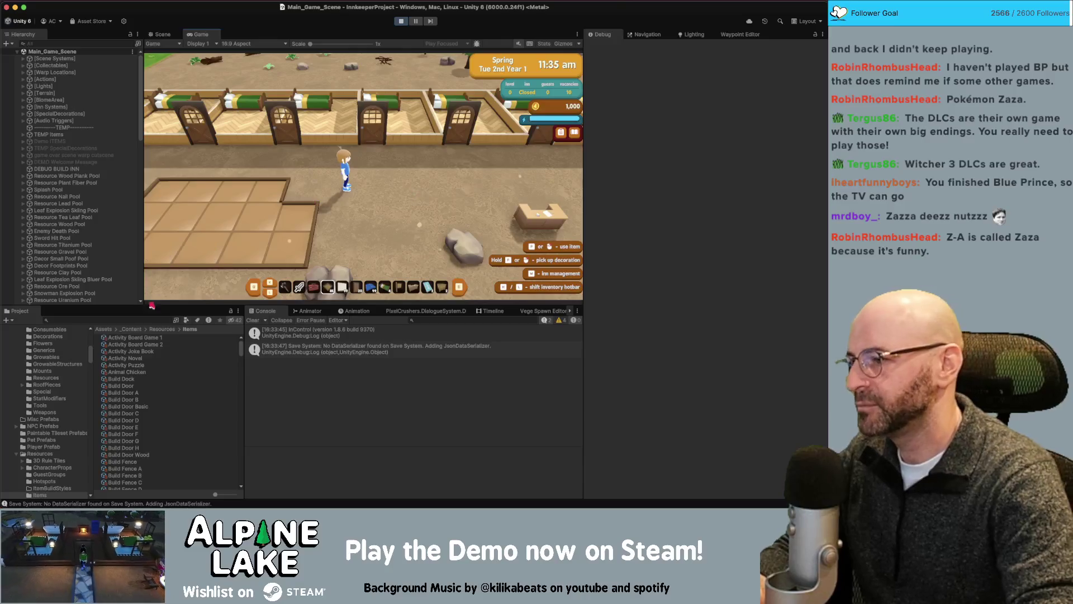
pyautogui.click(136, 318)
# - Search 'decor chest', select the Decor Chest item, and set the Inspector to Normal
pyautogui.write('decor chest')
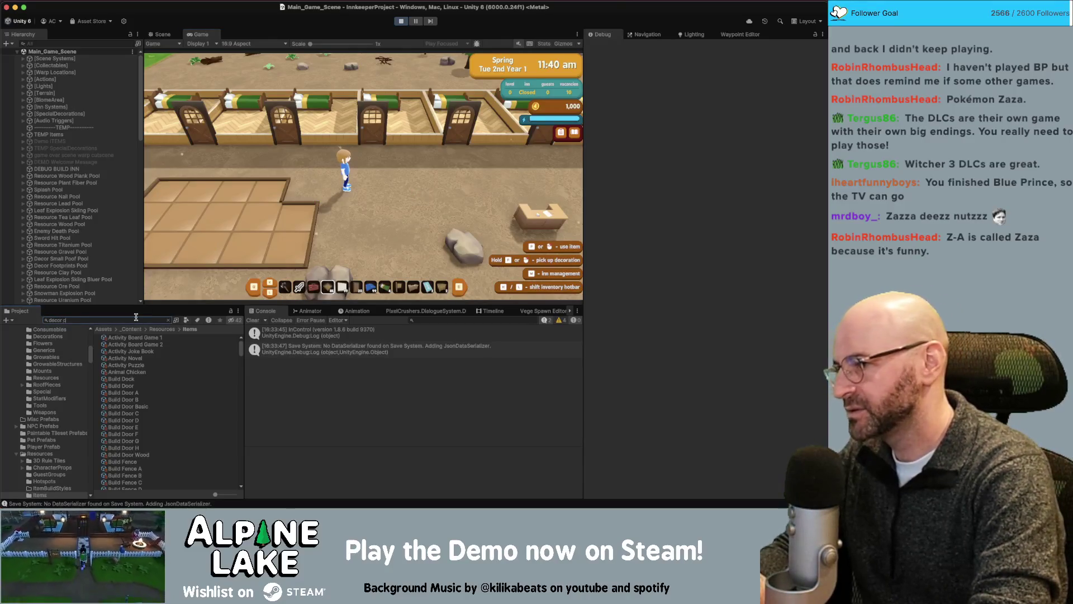
pyautogui.click(122, 351)
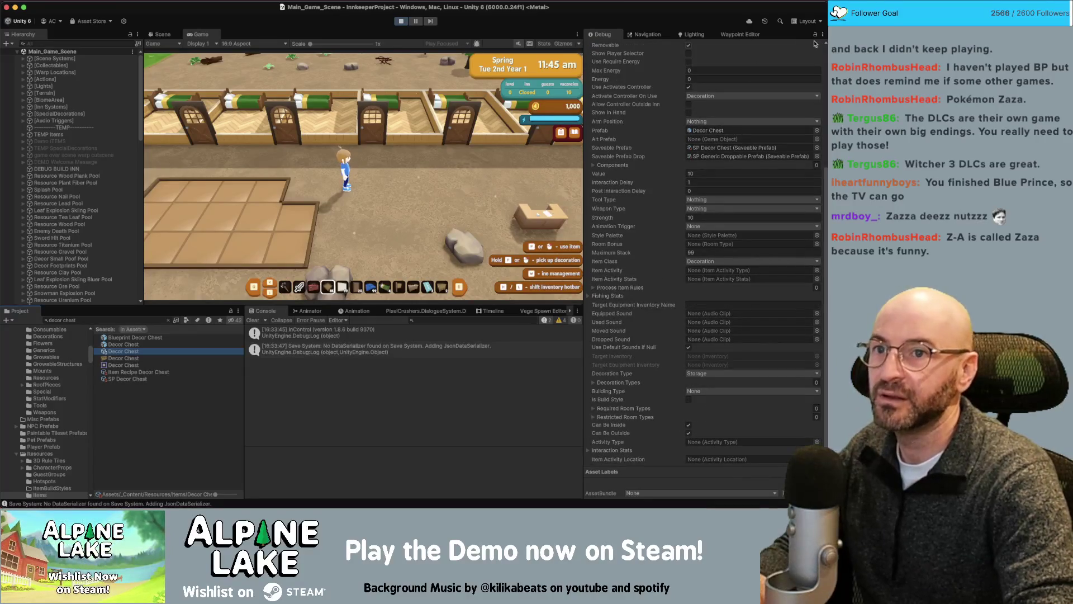
pyautogui.click(823, 34)
pyautogui.click(766, 66)
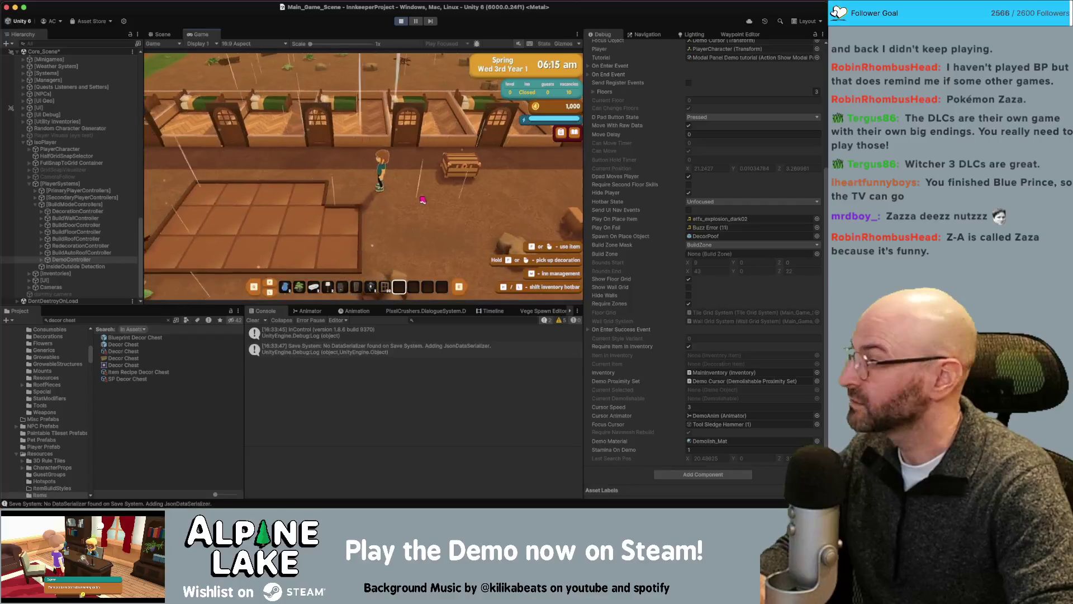
# - In the game, enter building mode then demolishing mode to log Decor Sledge Hammer
pyautogui.press('d')
pyautogui.scroll(3)
pyautogui.scroll(3)
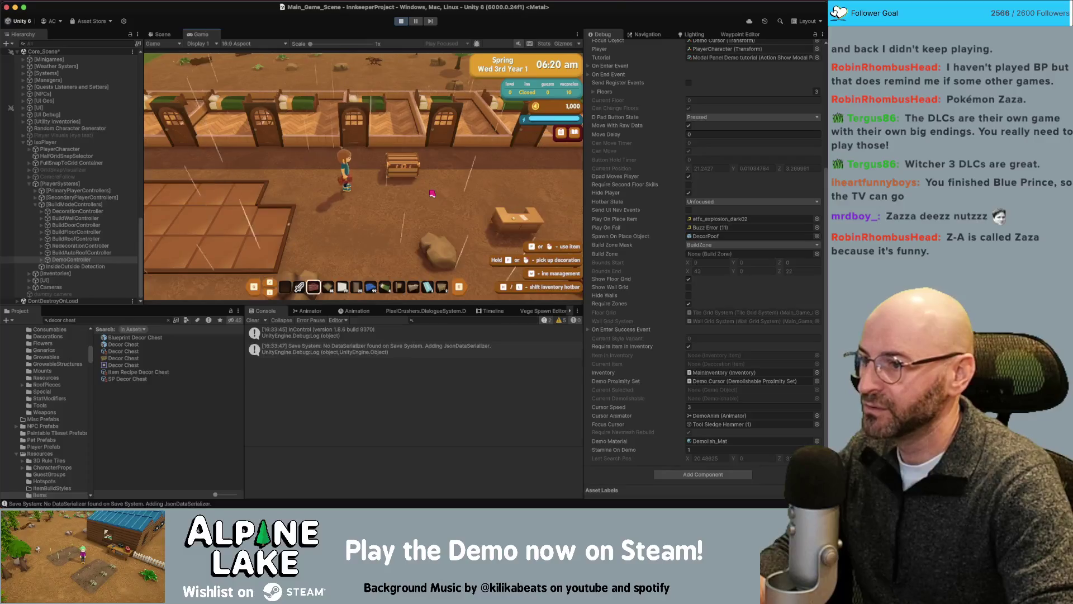
pyautogui.click(432, 194)
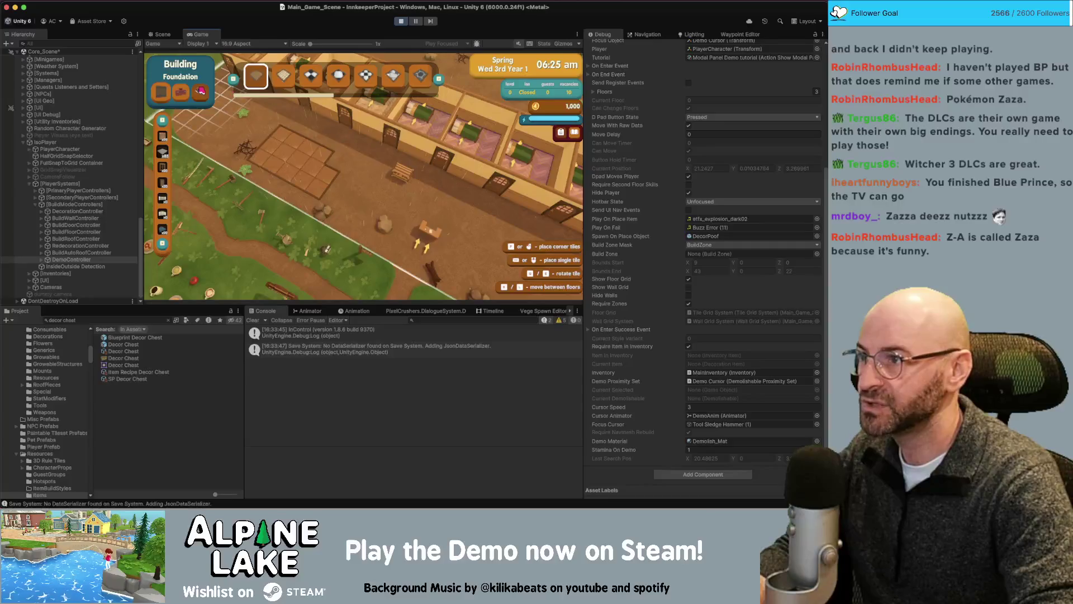
pyautogui.click(200, 91)
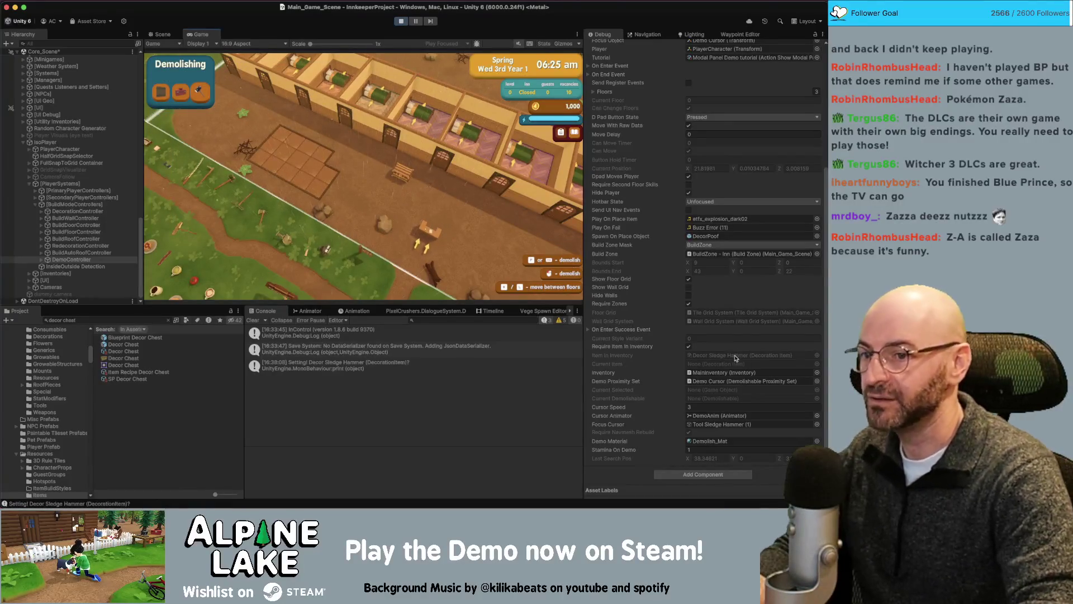
pyautogui.press('super+Tab')
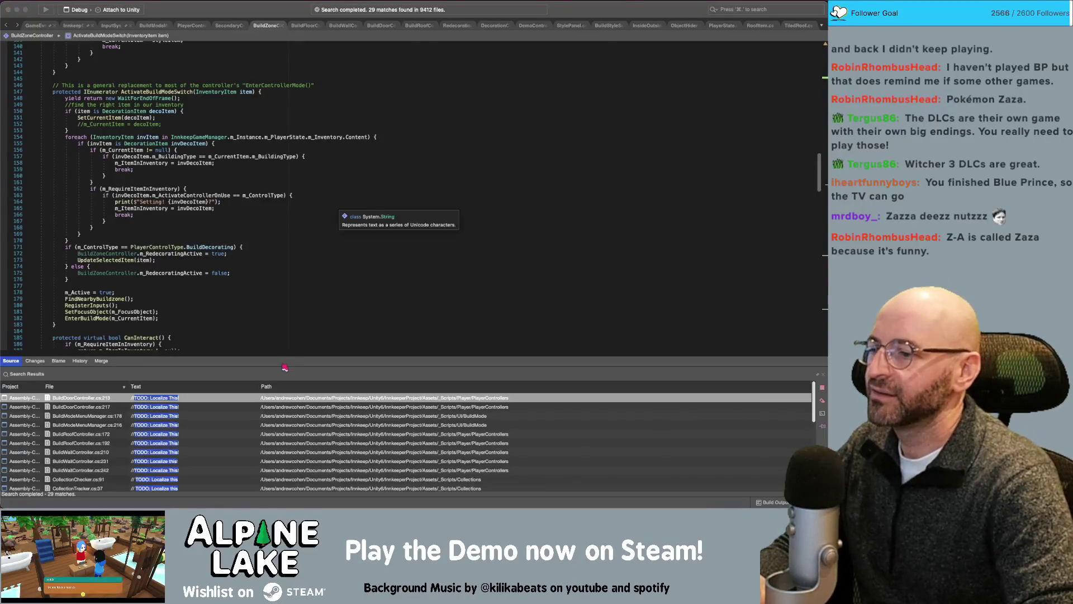
# - Open BuildZoneController.cs from the 'Setting! Decor Sledge Hammer' console log
pyautogui.press('super+Tab')
pyautogui.click(298, 367)
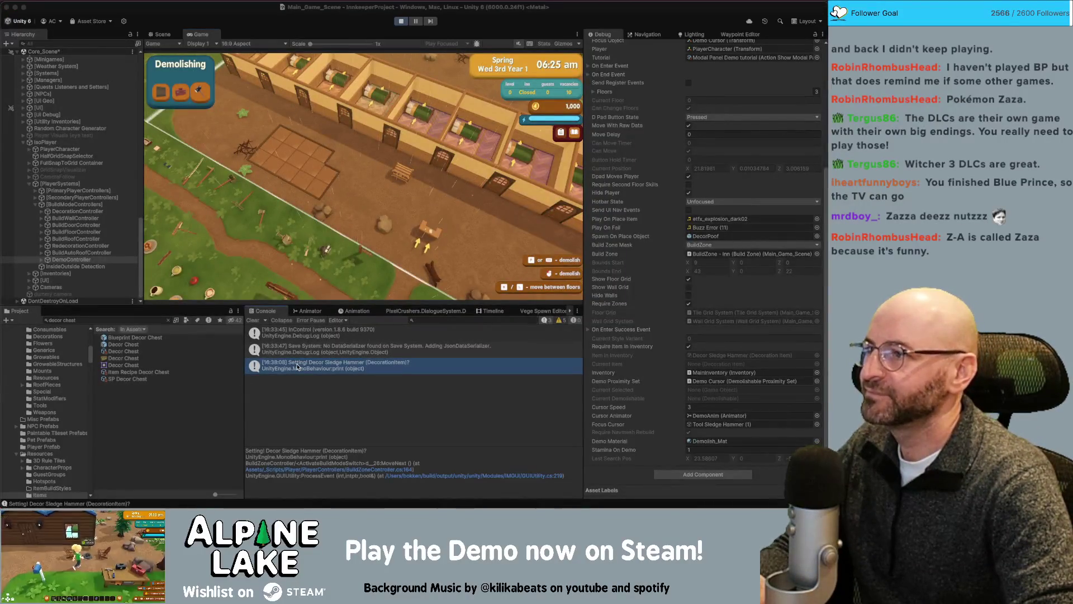
pyautogui.doubleClick(297, 366)
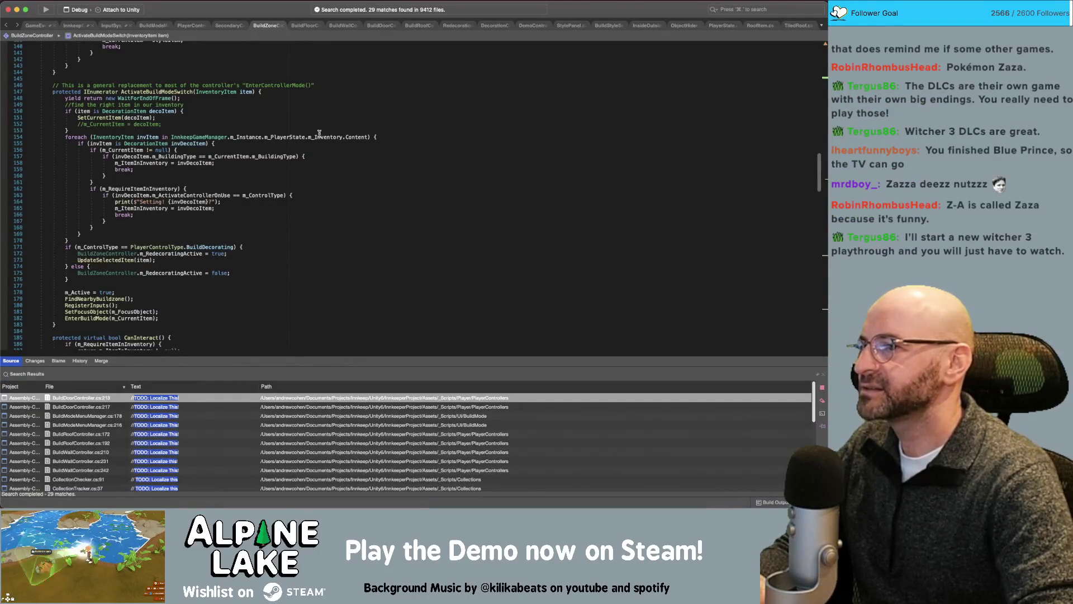
pyautogui.doubleClick(351, 137)
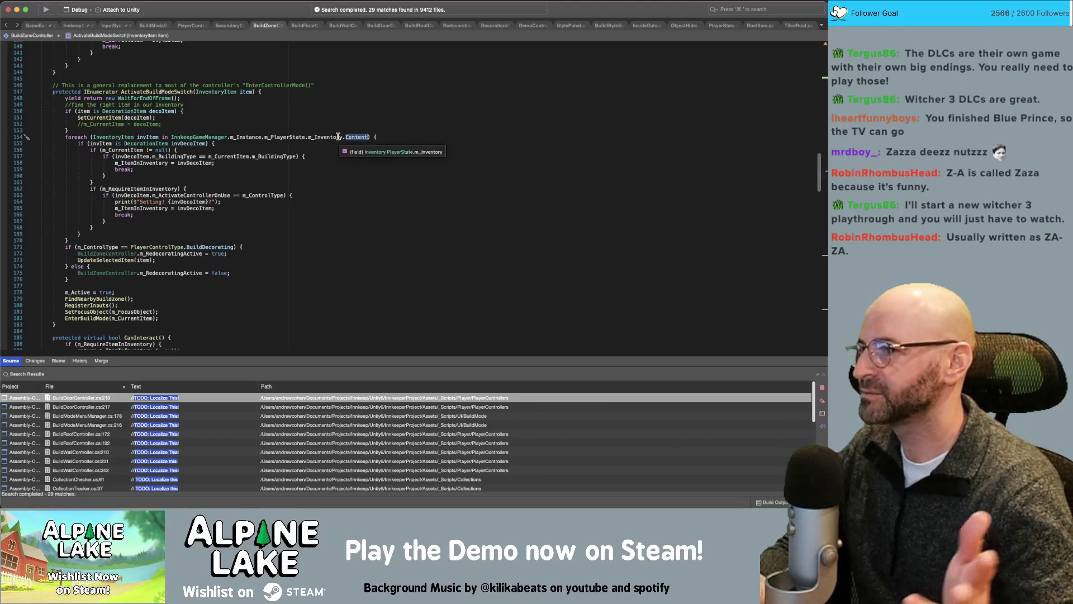
pyautogui.click(346, 134)
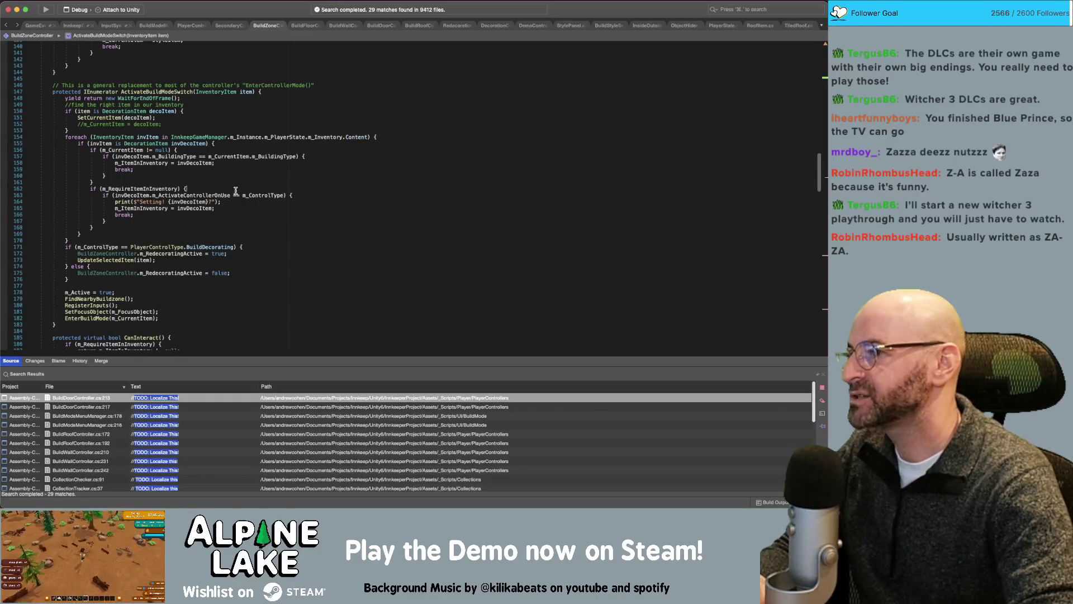
# - Add 'if (InventoryItem.IsNull(invItem)) { continue; }' as the foreach loop's first line
pyautogui.click(407, 136)
pyautogui.press('Return')
pyautogui.write('v')
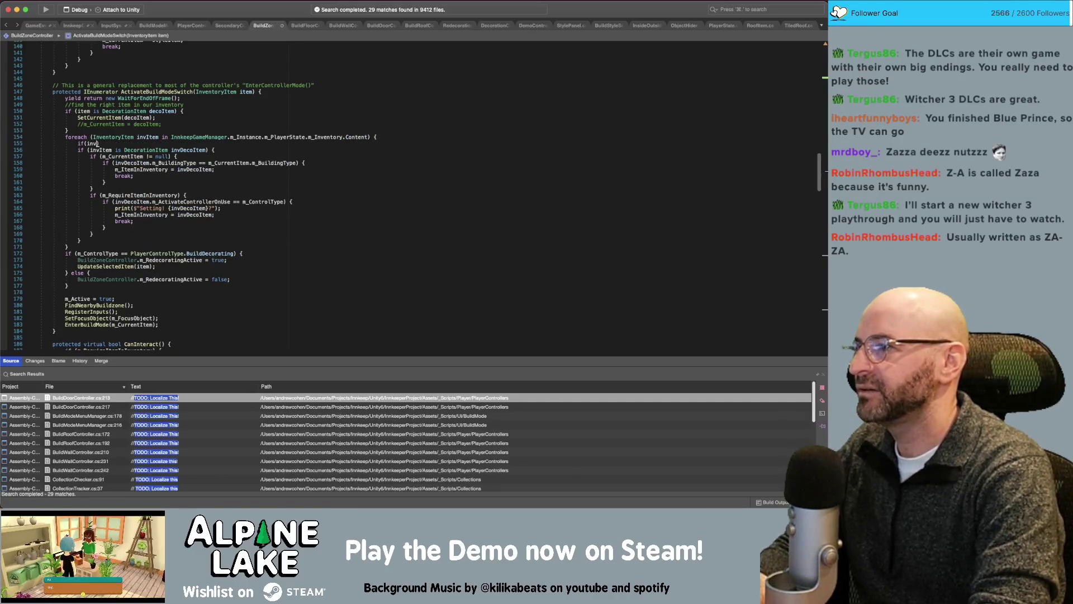
pyautogui.write('ento')
pyautogui.press('Return')
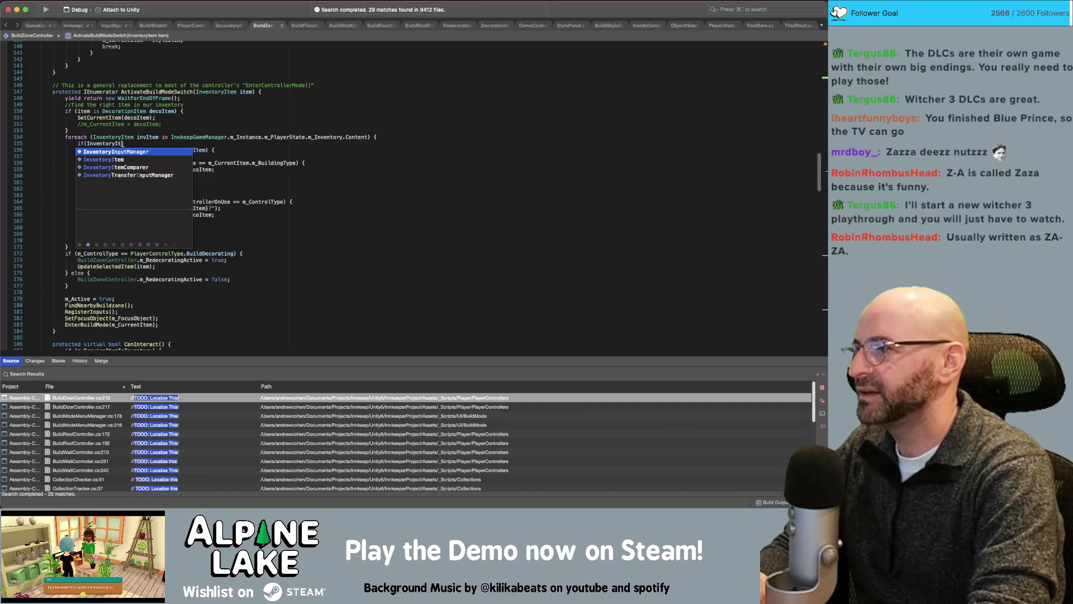
pyautogui.write('em.IsNull(m')
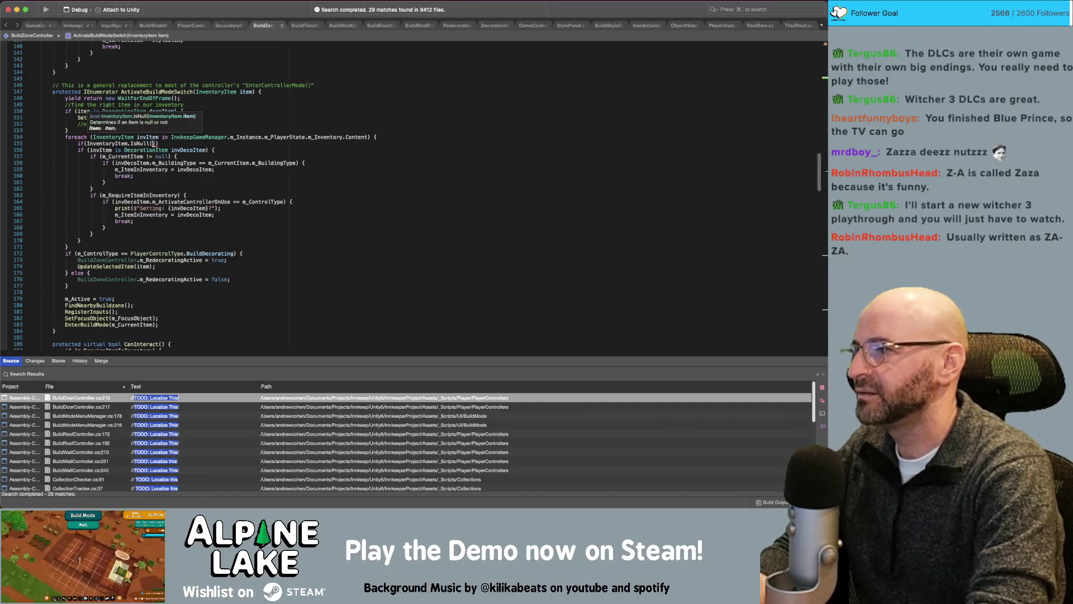
pyautogui.press('BackSpace')
pyautogui.write('invItem)){ cont')
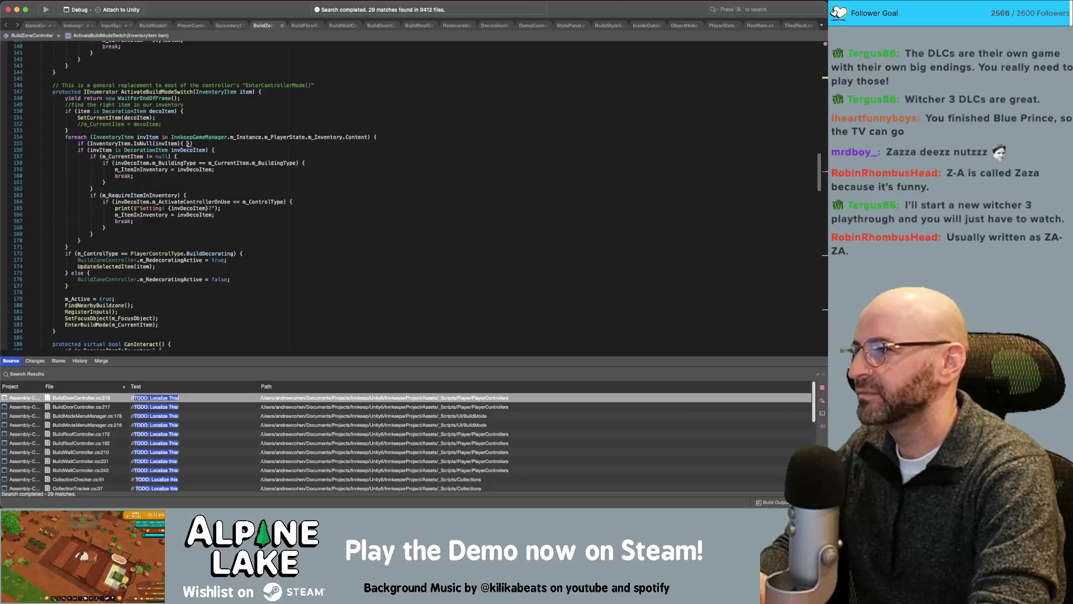
pyautogui.write('inue}')
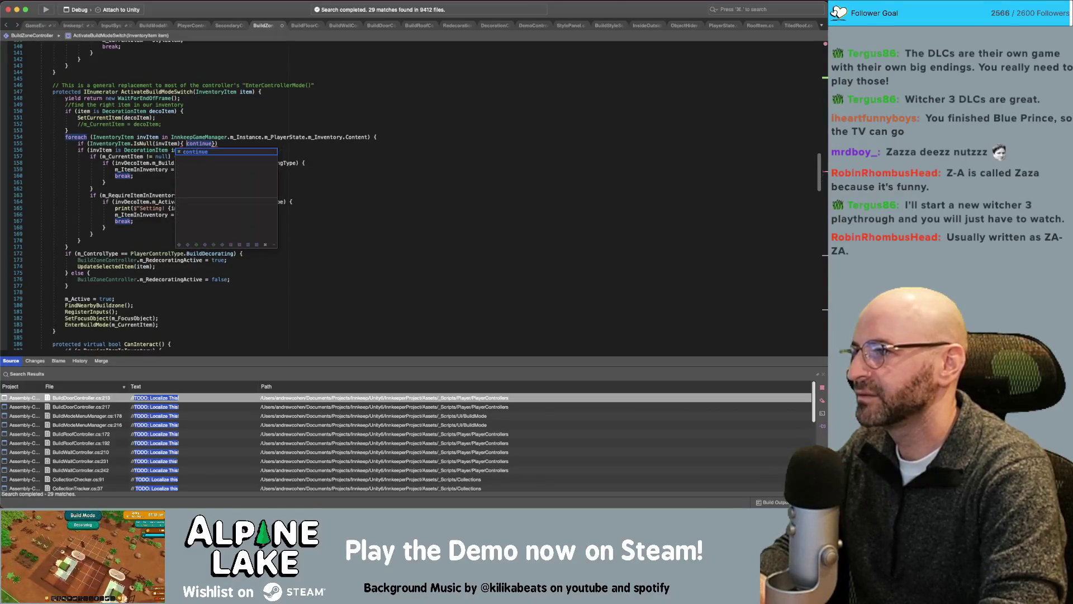
pyautogui.write(')')
pyautogui.press('BackSpace')
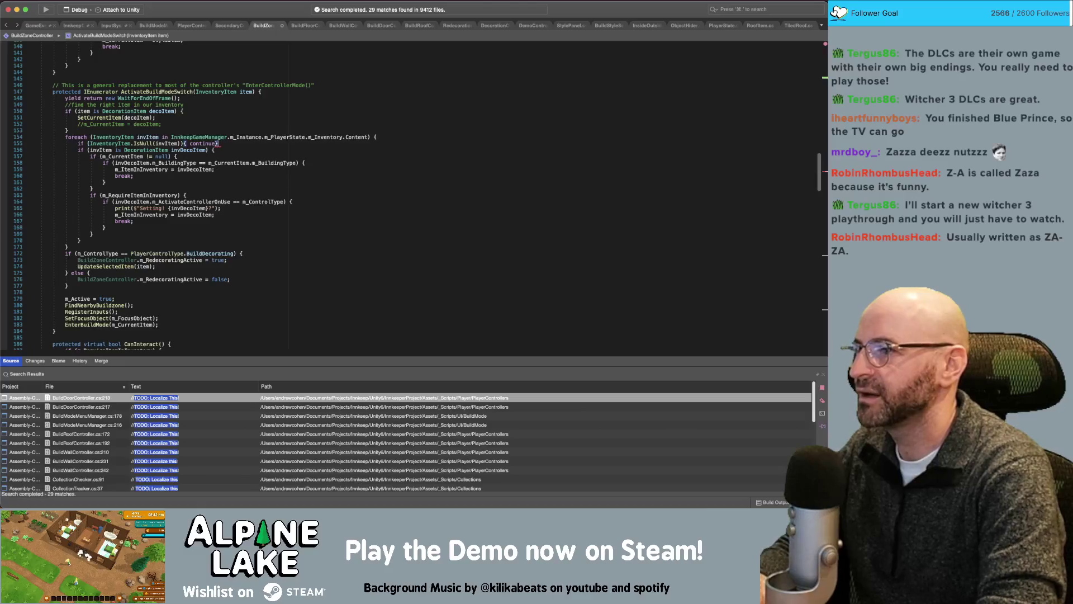
pyautogui.write(';')
pyautogui.press('BackSpace')
pyautogui.press('BackSpace')
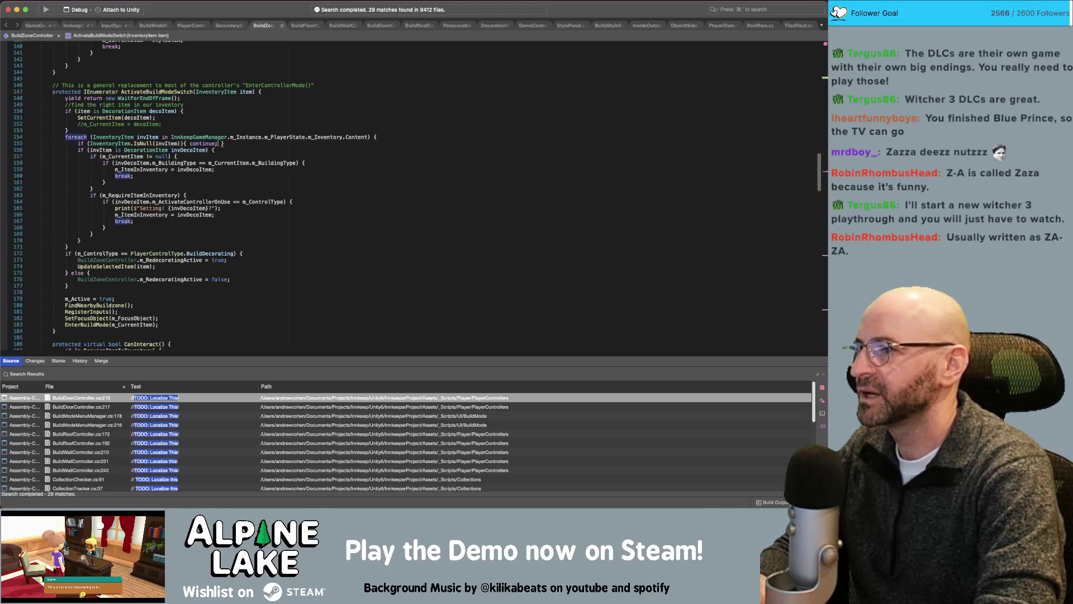
pyautogui.write('; }')
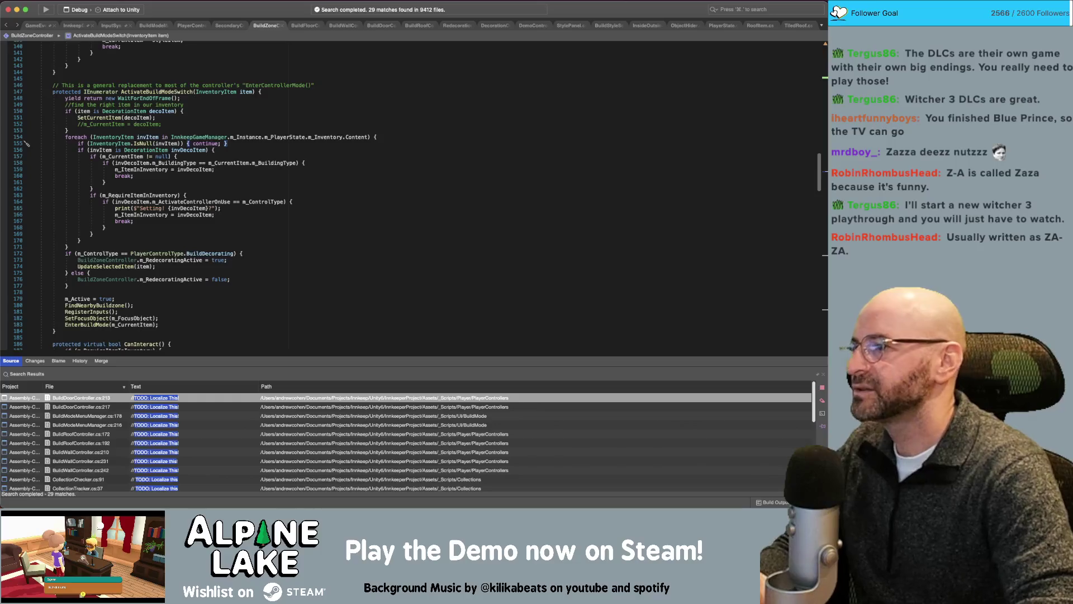
# - Review the IsNull documentation popup on line 155, then dismiss it
pyautogui.click(141, 144)
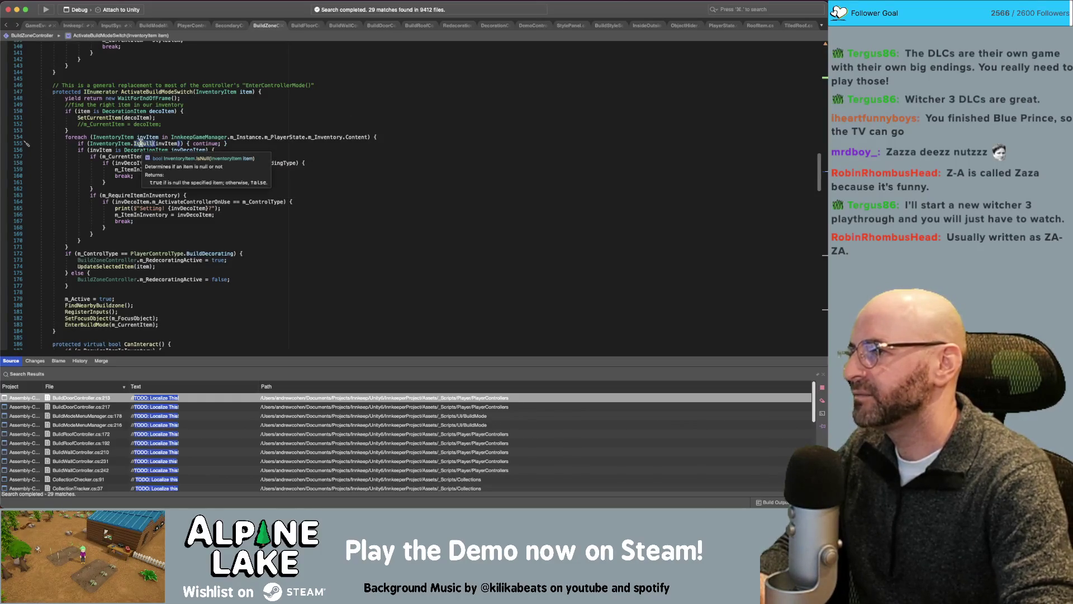
pyautogui.moveTo(139, 143)
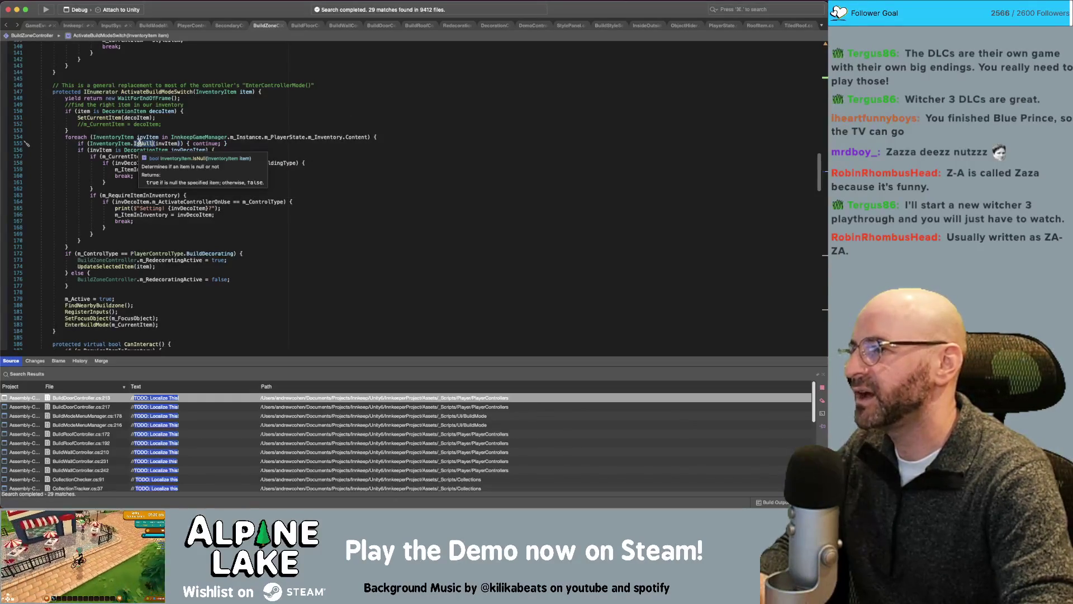
pyautogui.click(205, 126)
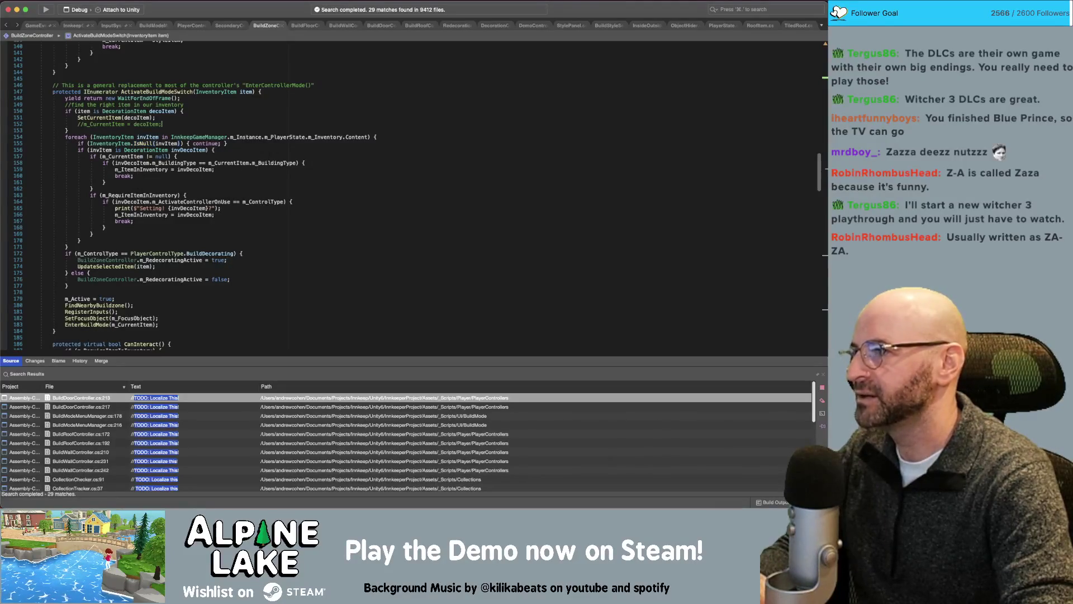
pyautogui.press('super+Tab')
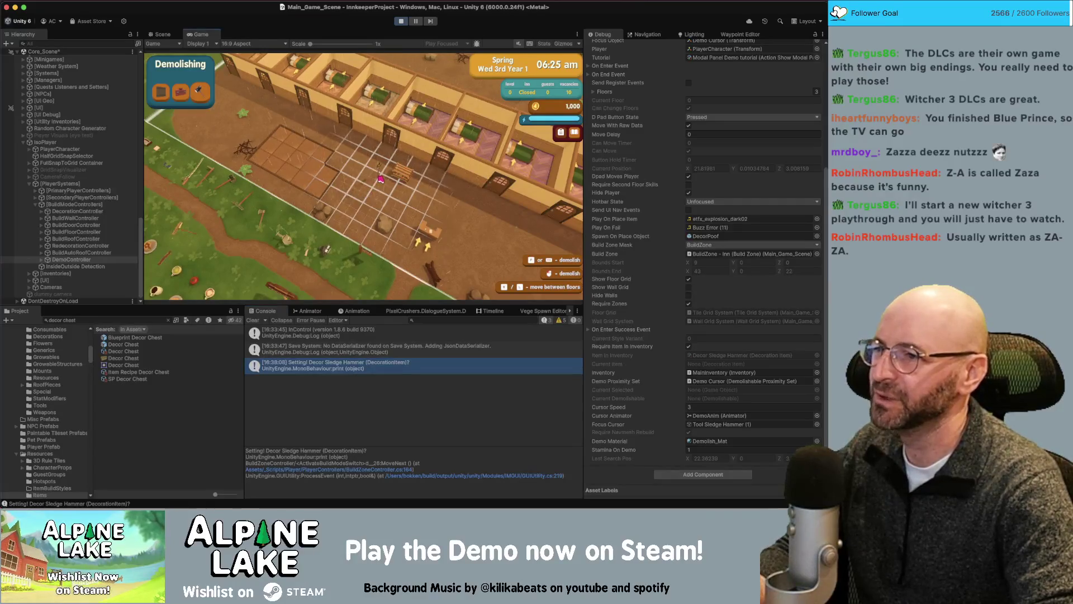
# - Leave demolish mode, stop the playtest, and refocus the Unity editor
pyautogui.press('Escape')
pyautogui.press('w')
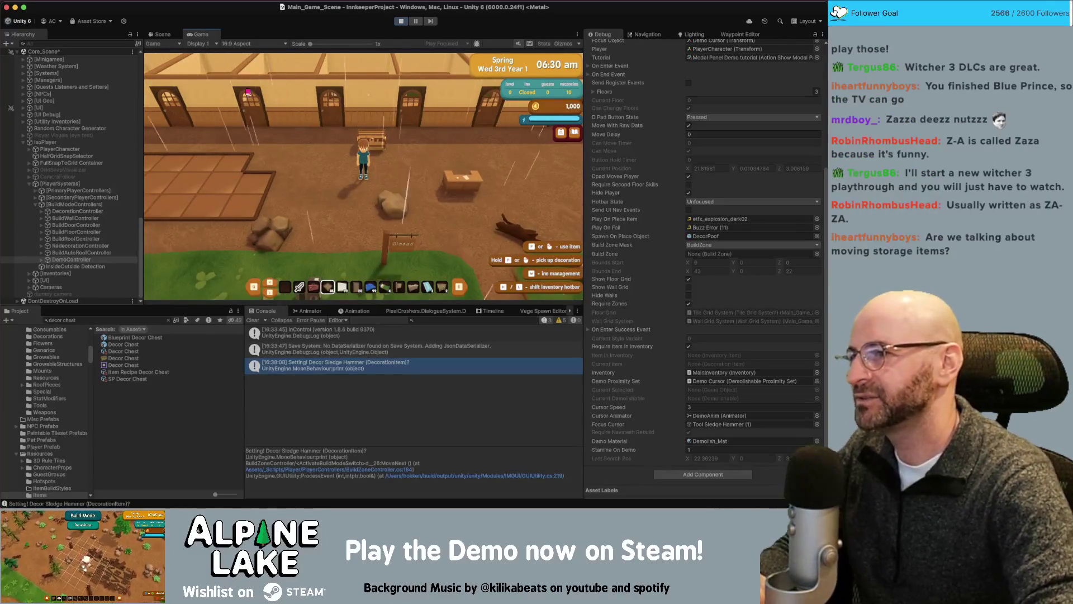
pyautogui.click(406, 23)
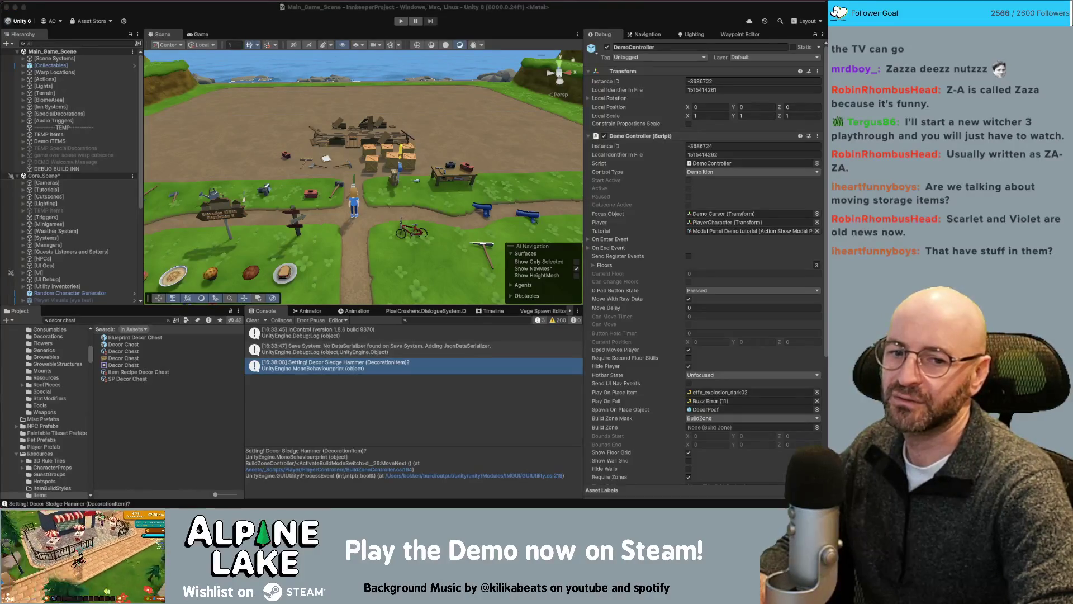
pyautogui.click(397, 24)
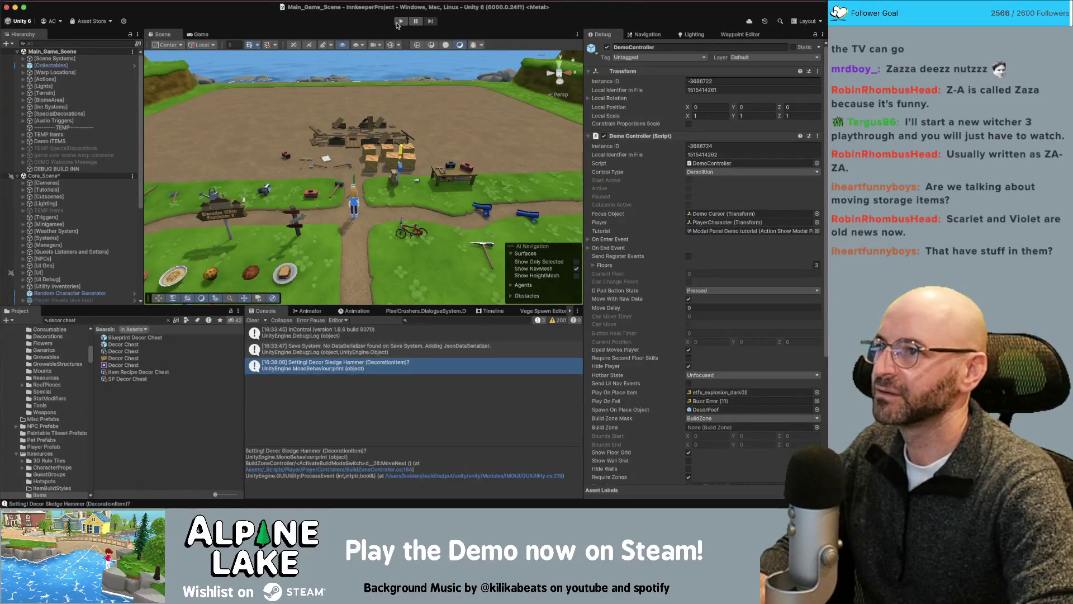
# - Start the playtest, demolish a foundation tile, and open then close the chest
pyautogui.click(400, 23)
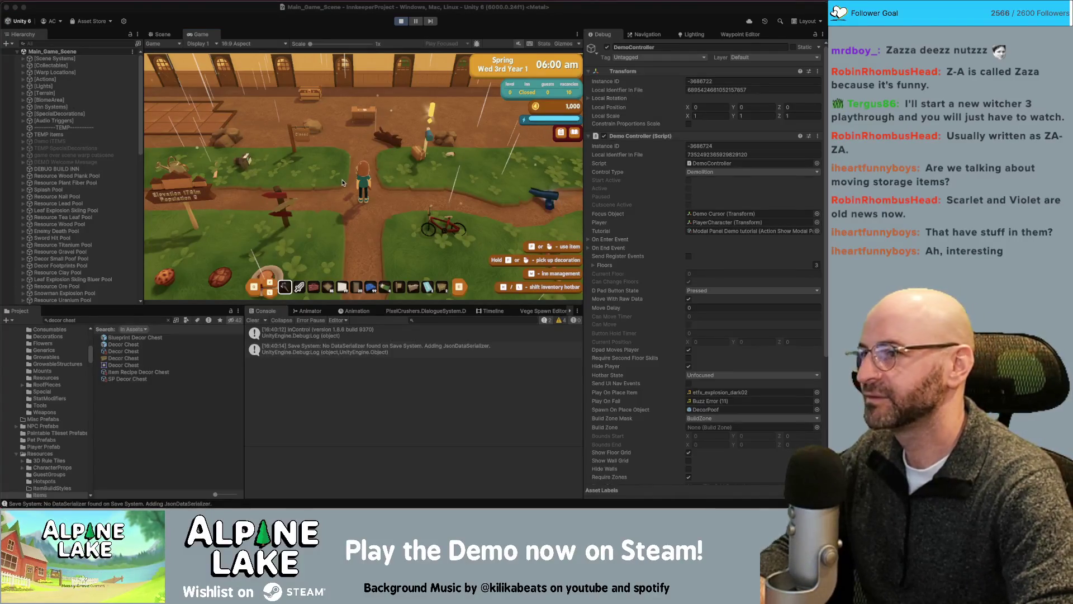
pyautogui.press('w')
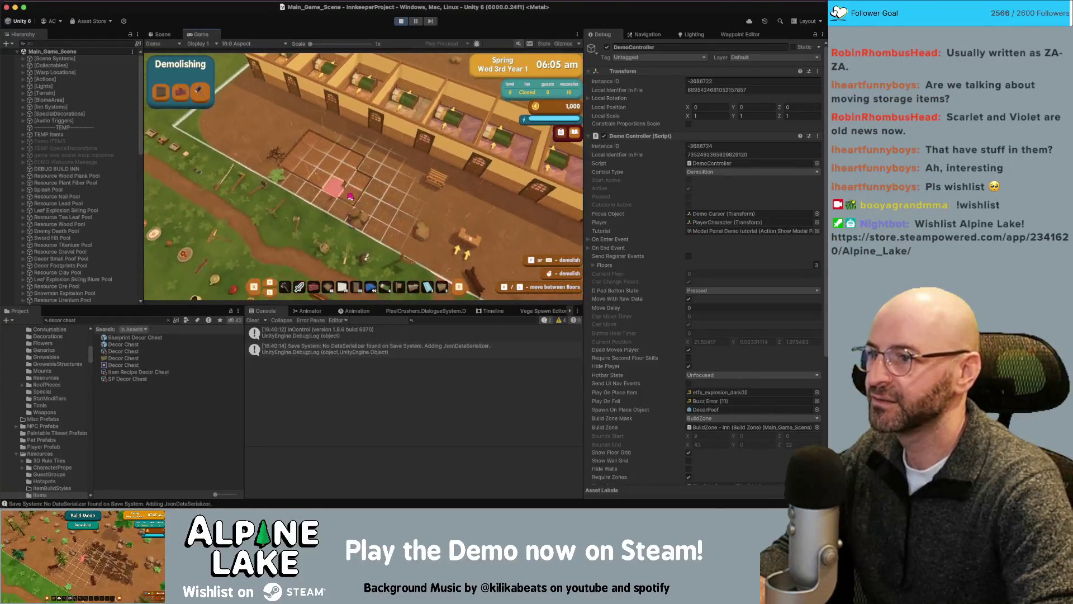
pyautogui.click(356, 205)
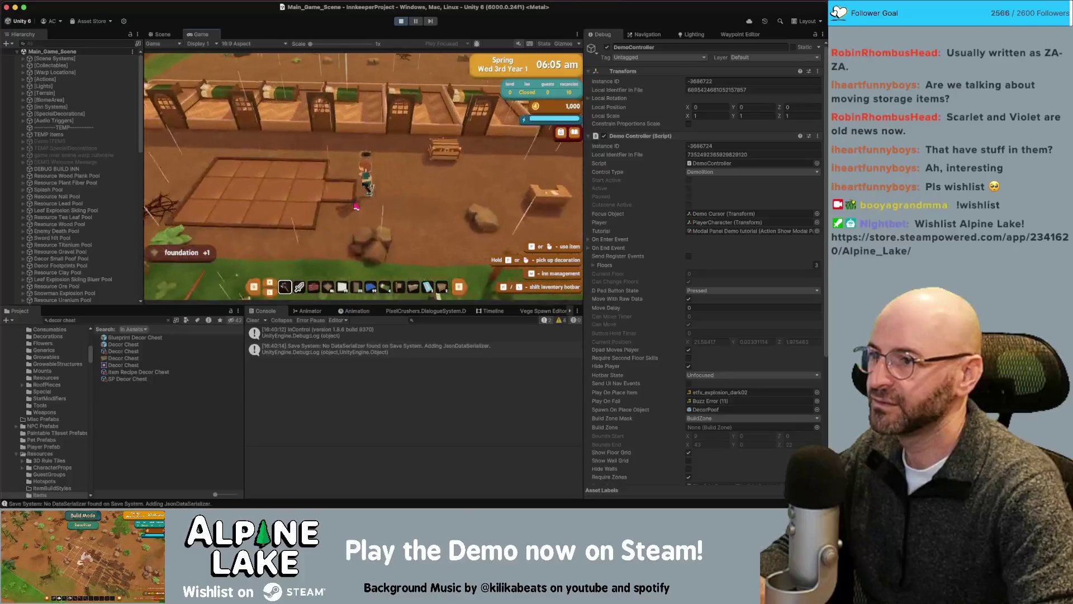
pyautogui.press('w')
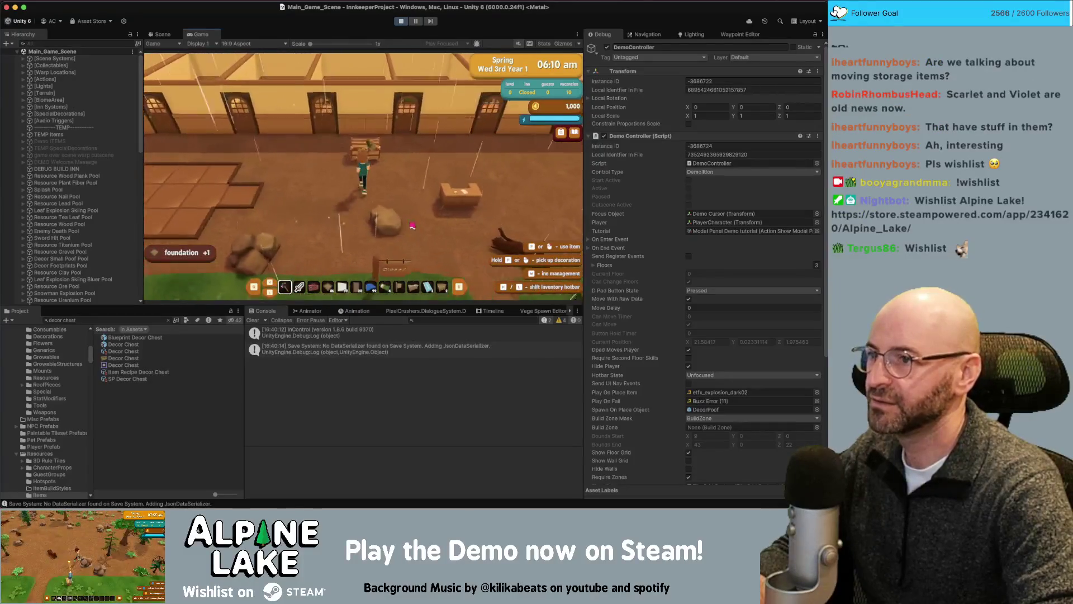
pyautogui.press('e')
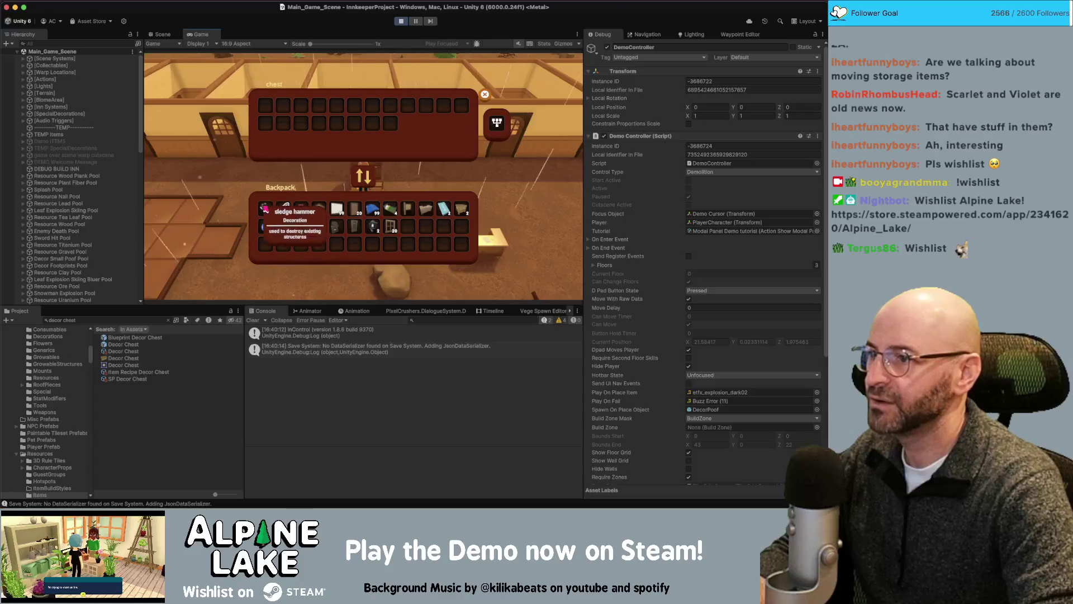
pyautogui.press('Escape')
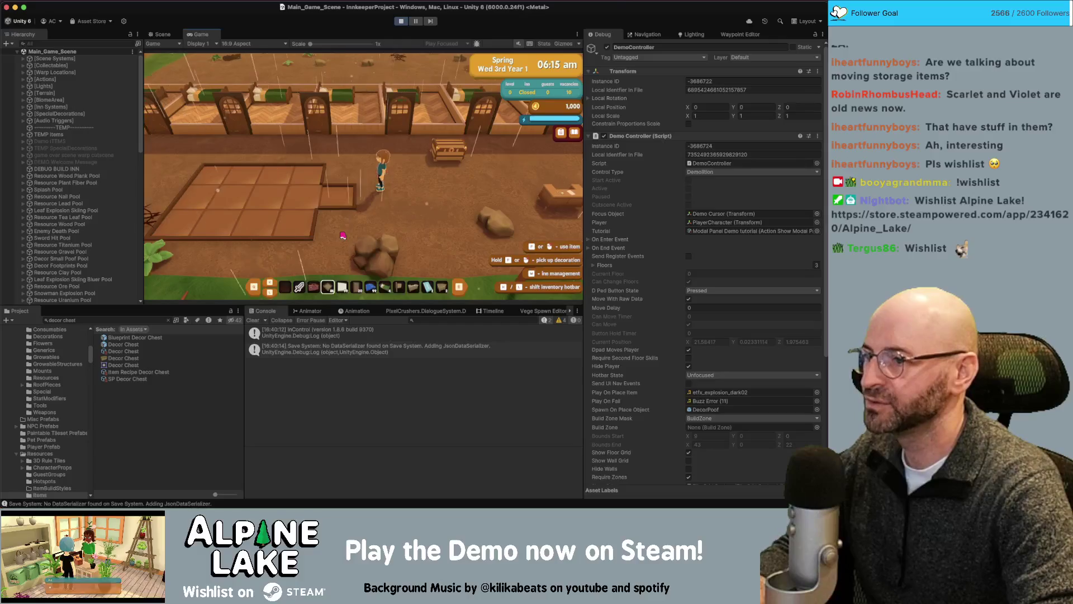
# - Toggle building, demolishing and redecorating modes, returning to normal play
pyautogui.press('b')
pyautogui.press('e')
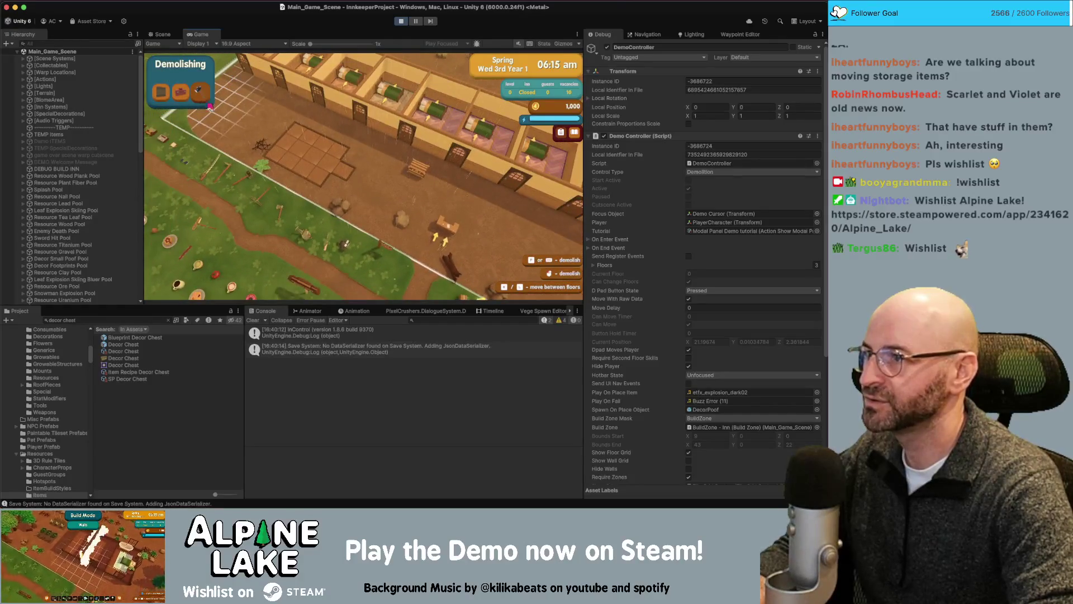
pyautogui.press('Escape')
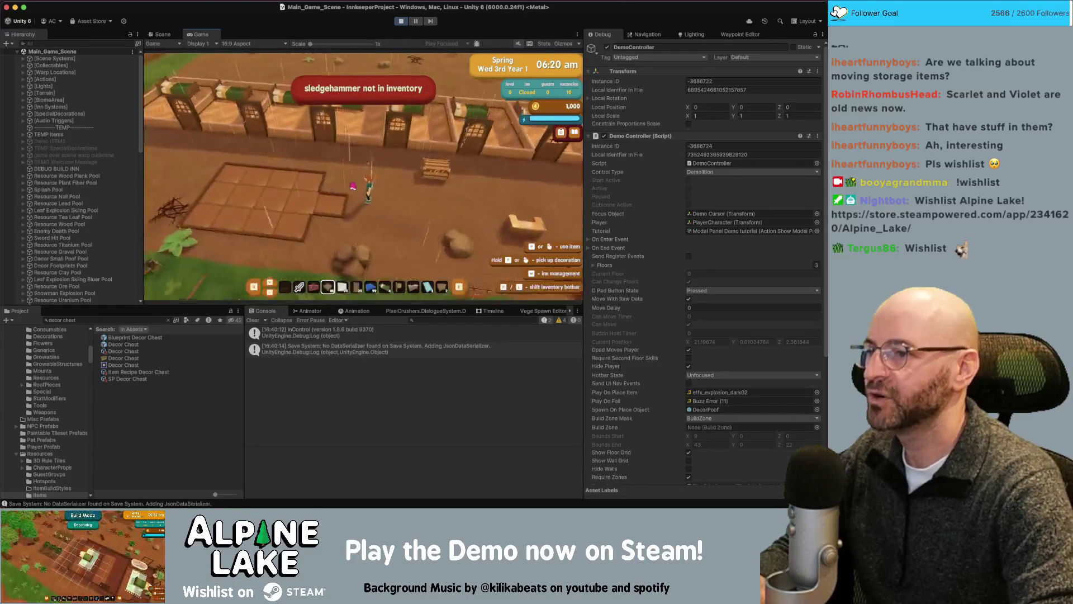
pyautogui.press('b')
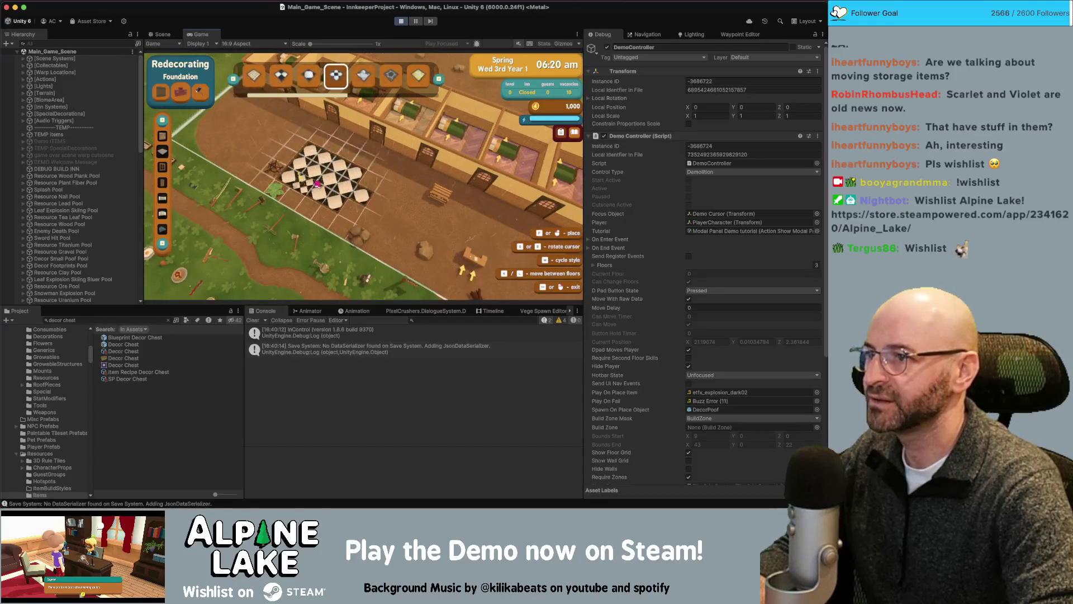
pyautogui.press('Escape')
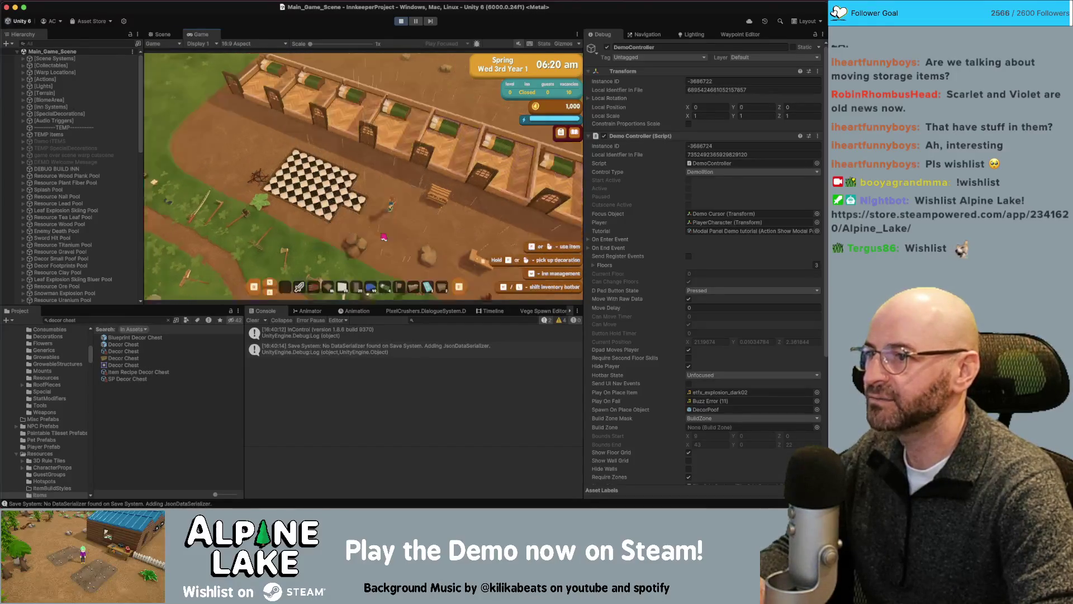
# - Reopen the chest, switch building to redecorating, and select RedecorationController
pyautogui.press('w')
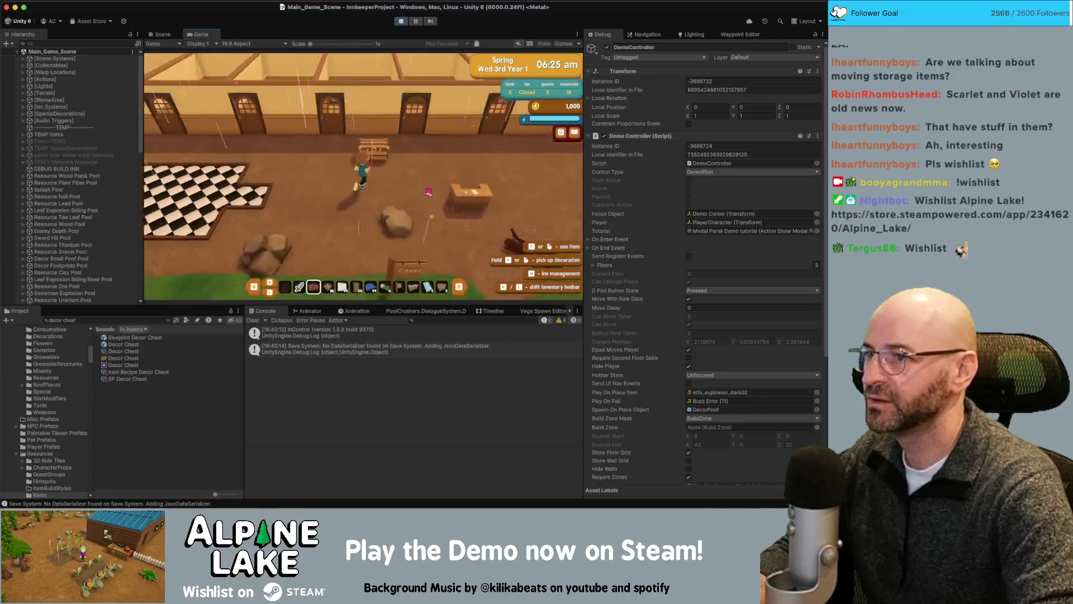
pyautogui.click(357, 197)
pyautogui.press('Escape')
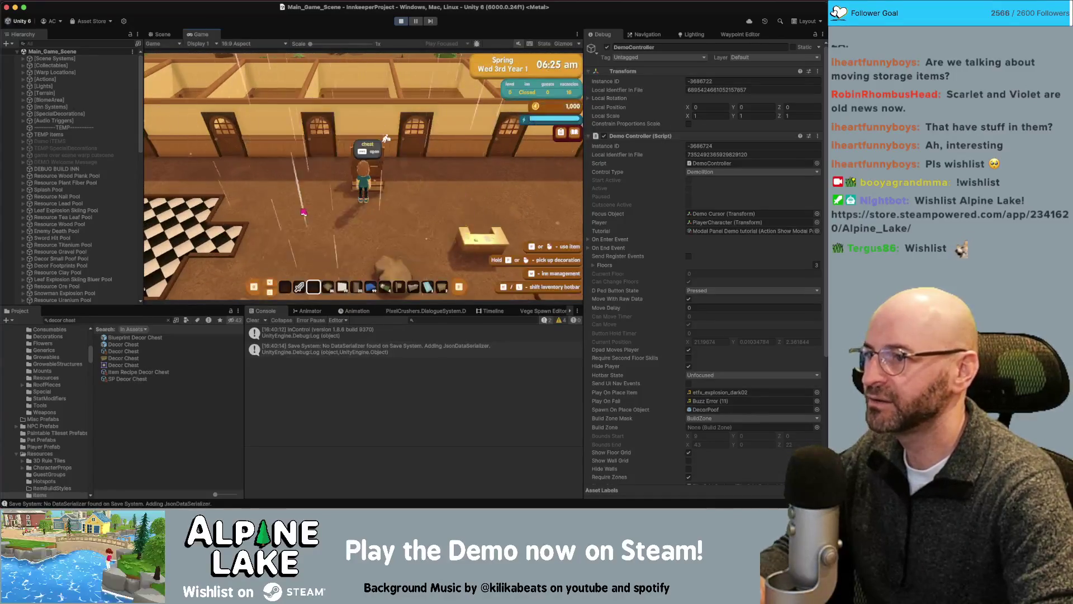
pyautogui.press('b')
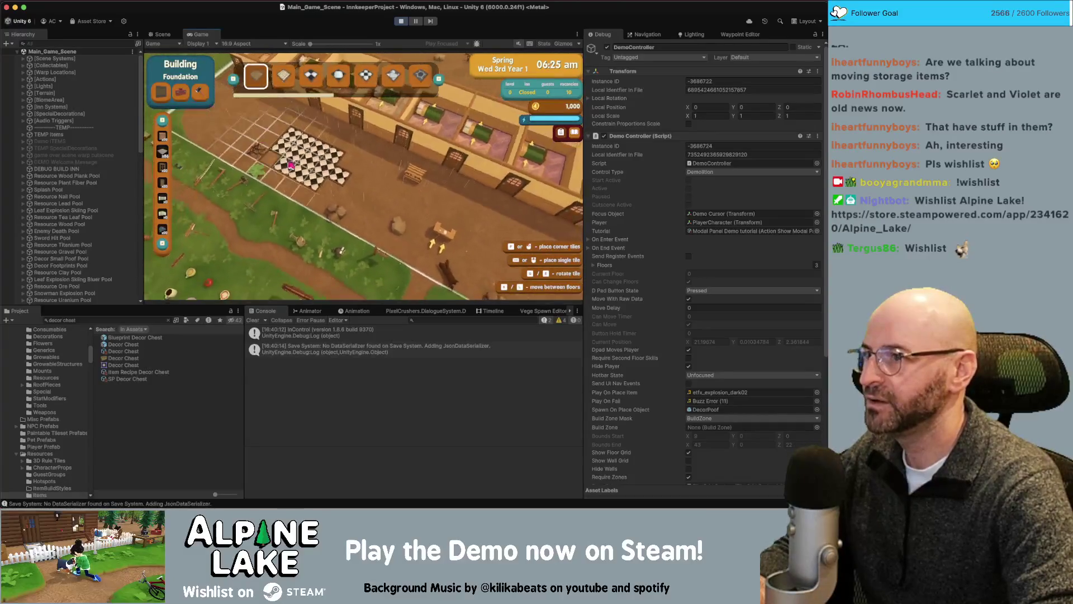
pyautogui.press('Tab')
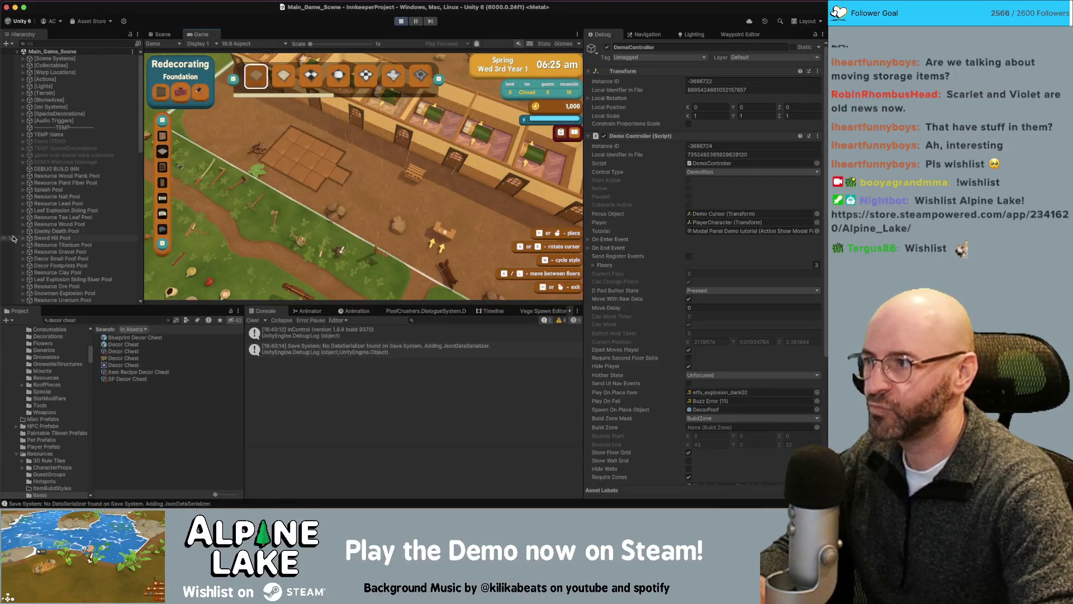
pyautogui.scroll(-3)
pyautogui.click(87, 247)
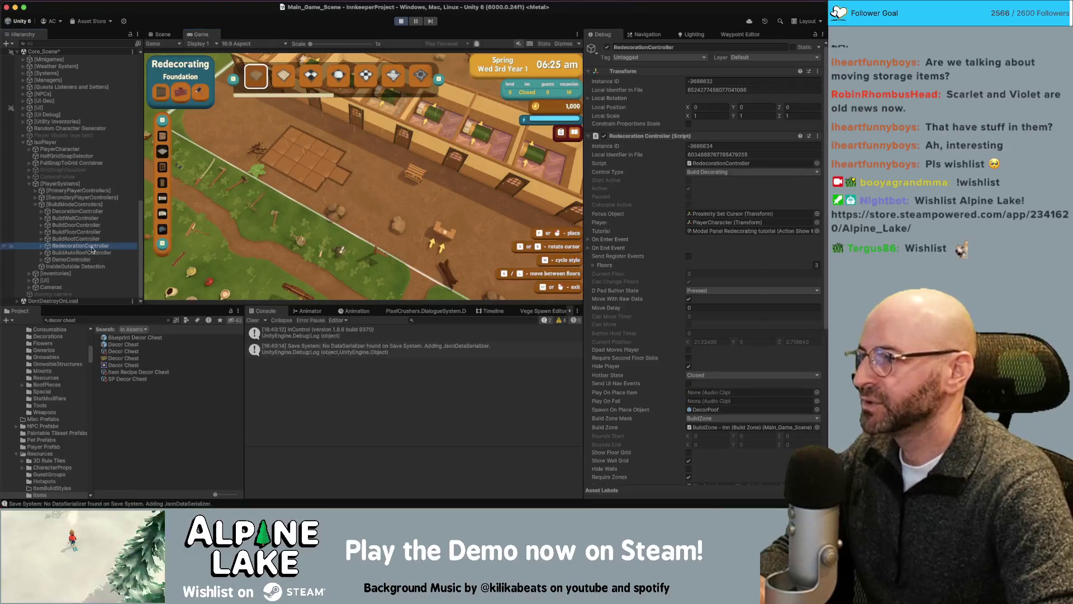
# - Scroll to the Require Item in Inventory fields, pick Walls, and stop the playtest
pyautogui.scroll(-3)
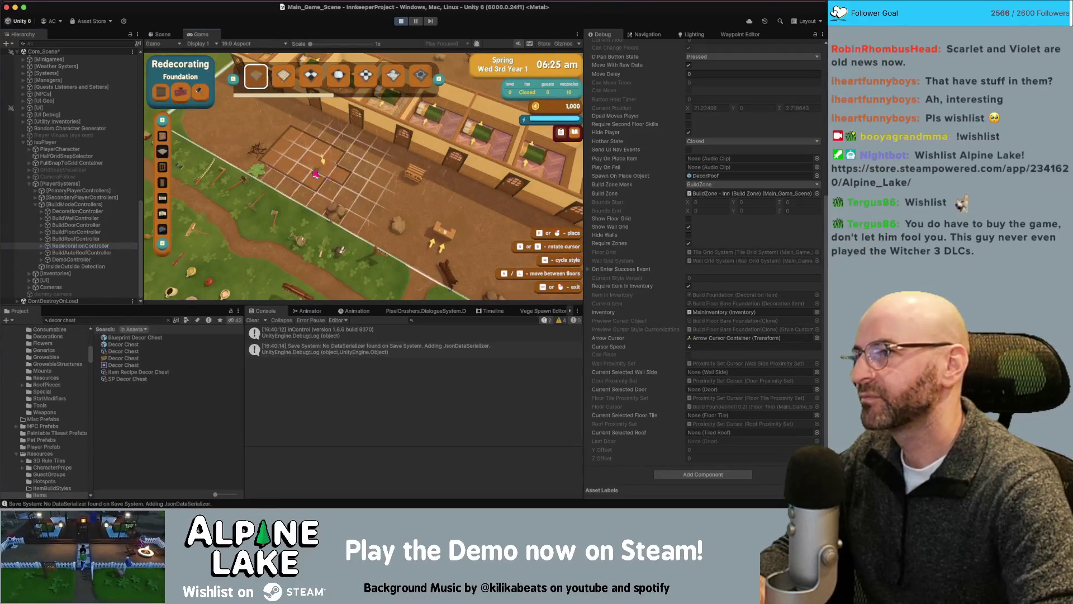
pyautogui.click(163, 150)
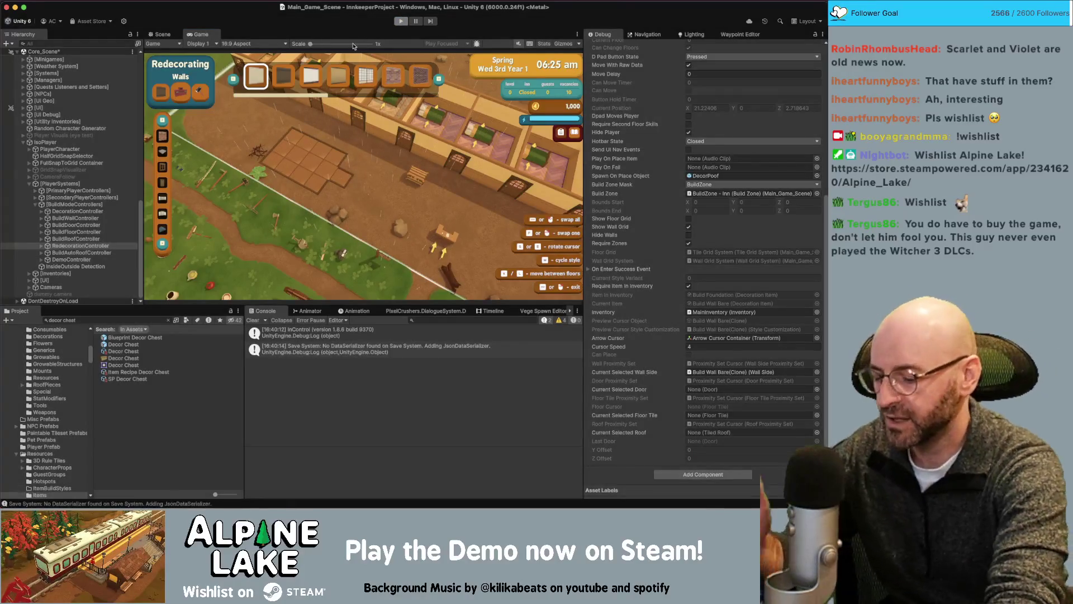
pyautogui.press('super+p')
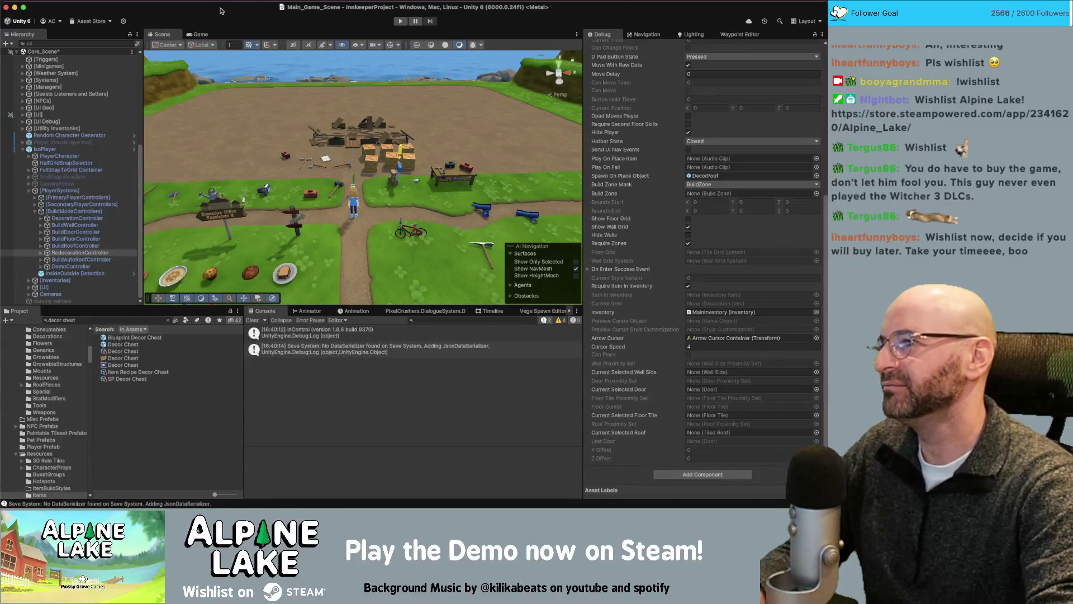
# - Start a fresh play session of the game
pyautogui.click(399, 23)
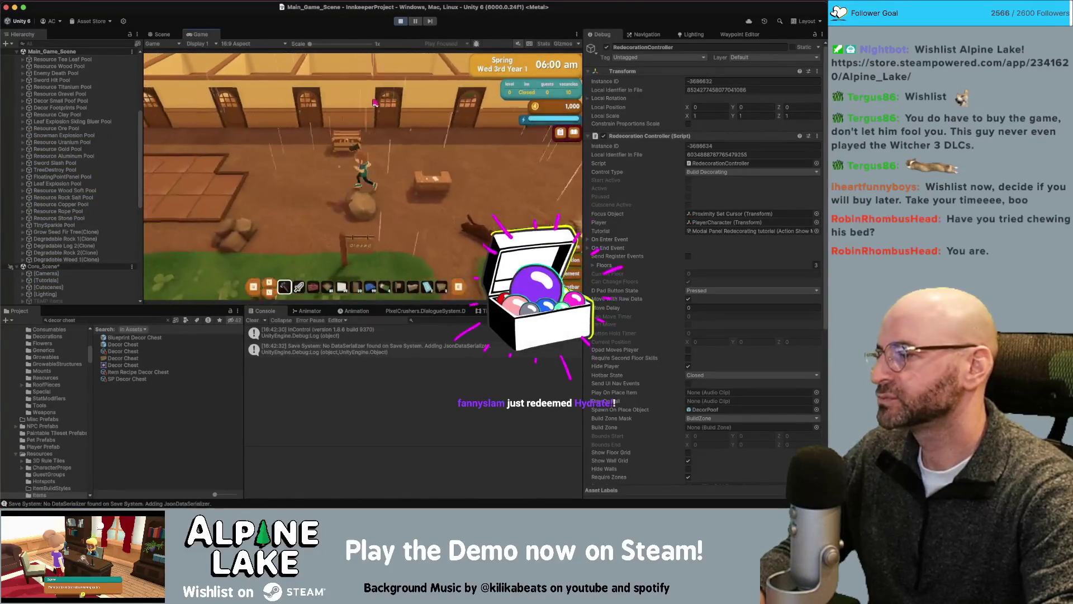
# - Go from demolishing to redecorating walls, then windows, choosing the third window style
pyautogui.click(373, 105)
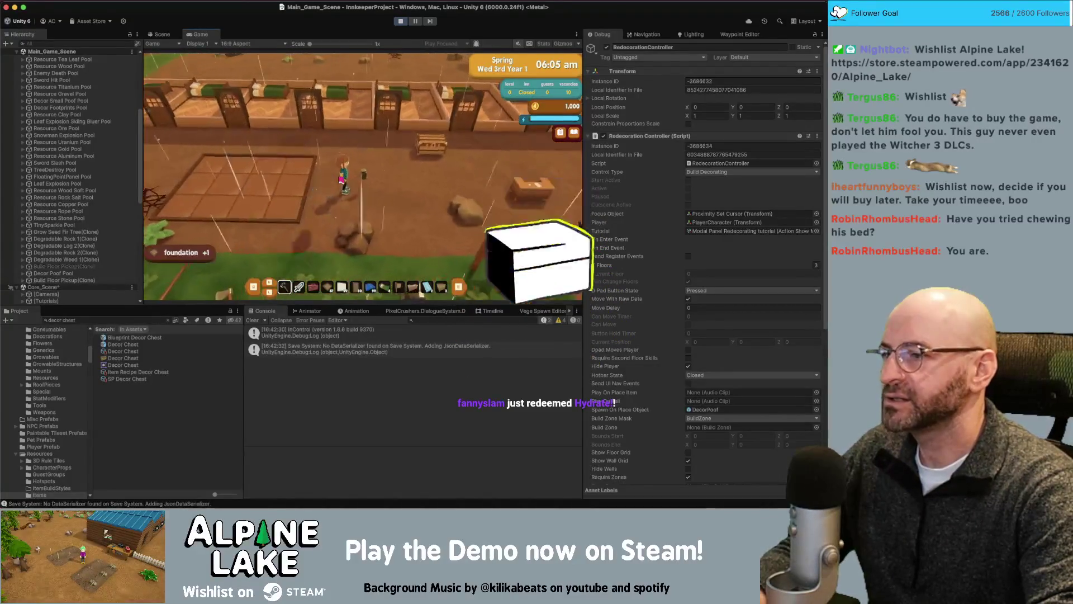
pyautogui.click(276, 181)
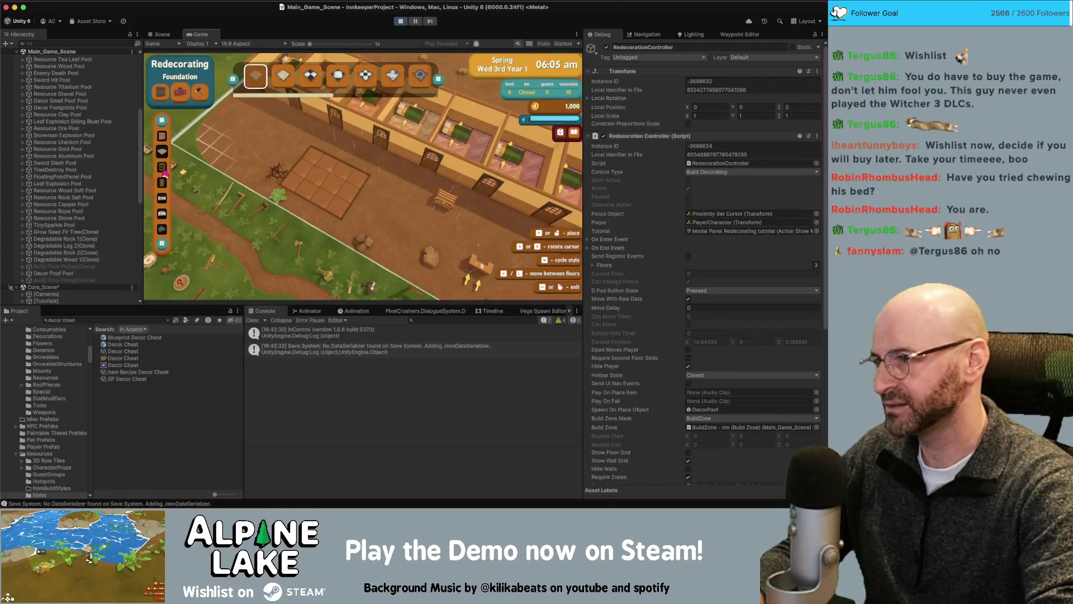
pyautogui.click(161, 166)
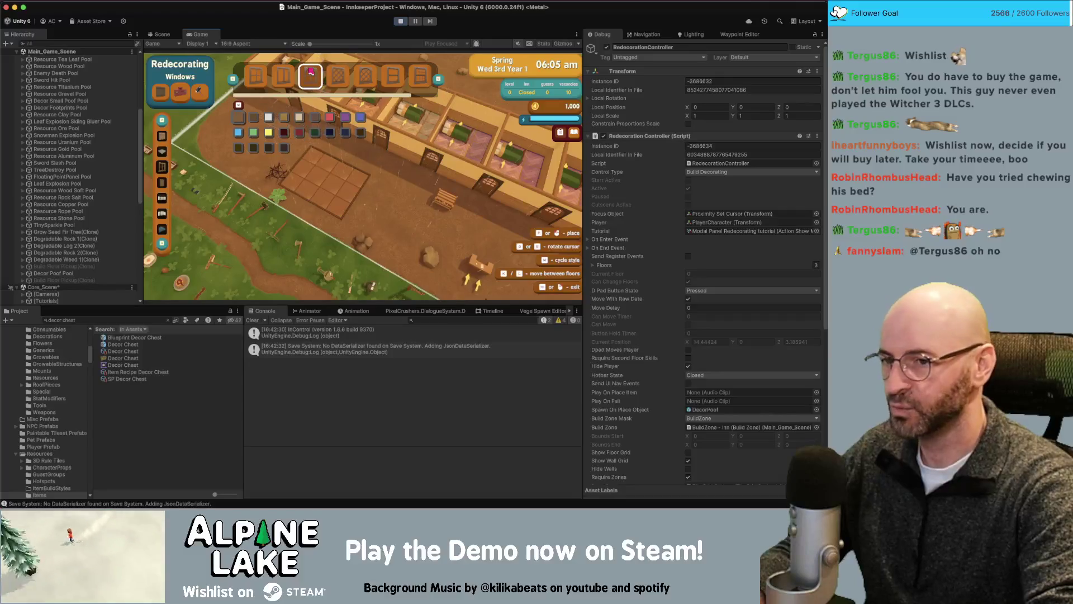
pyautogui.click(307, 80)
pyautogui.scroll(-3)
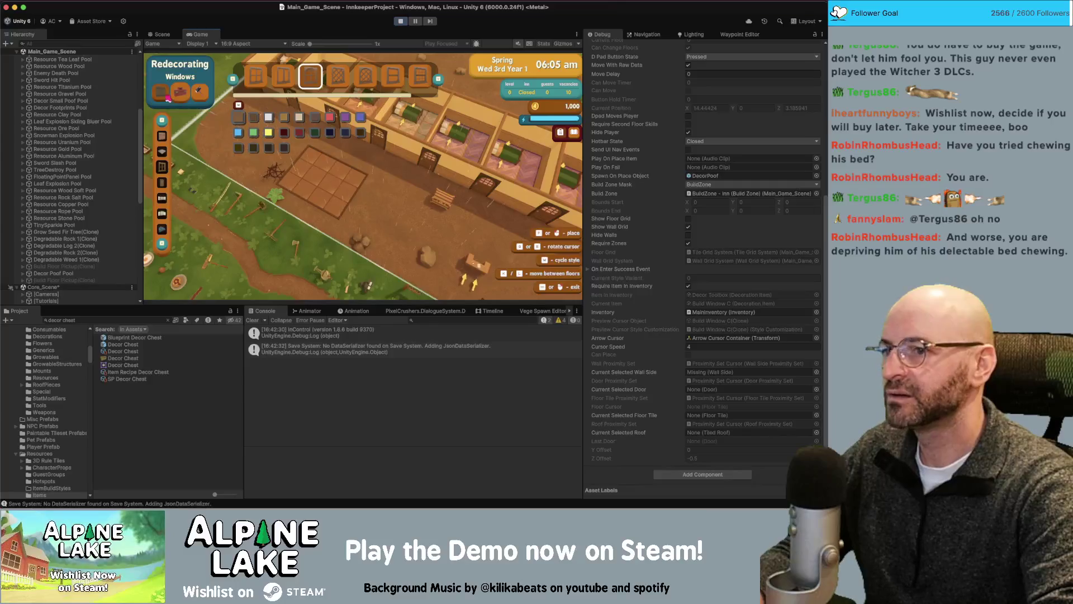
# - Cycle through the build mode options, ending in redecorating mode
pyautogui.click(180, 96)
pyautogui.click(166, 98)
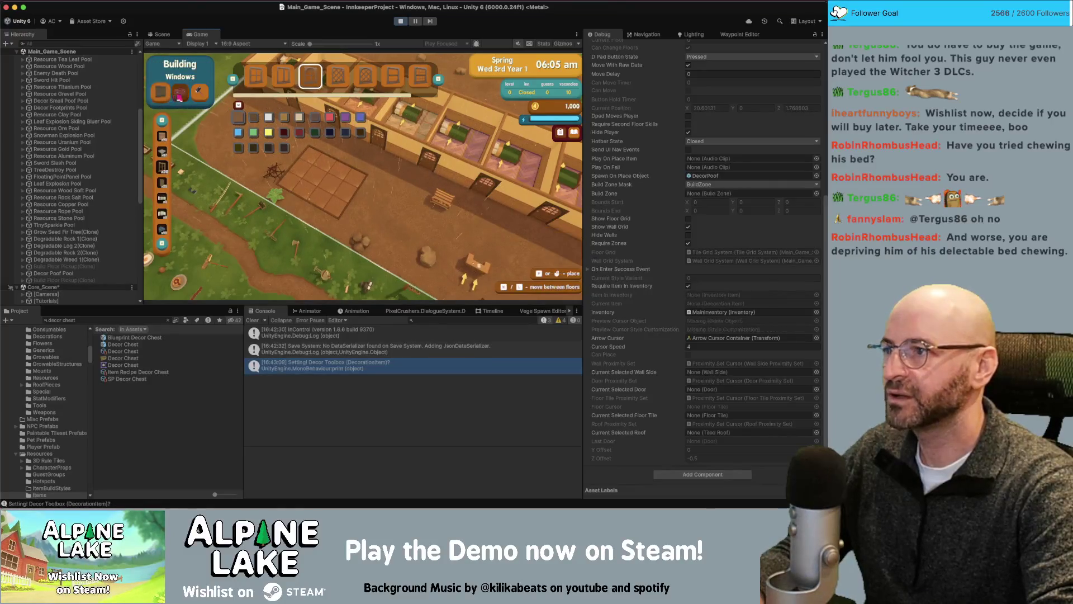
pyautogui.click(166, 98)
pyautogui.click(165, 98)
pyautogui.click(166, 98)
pyautogui.click(166, 97)
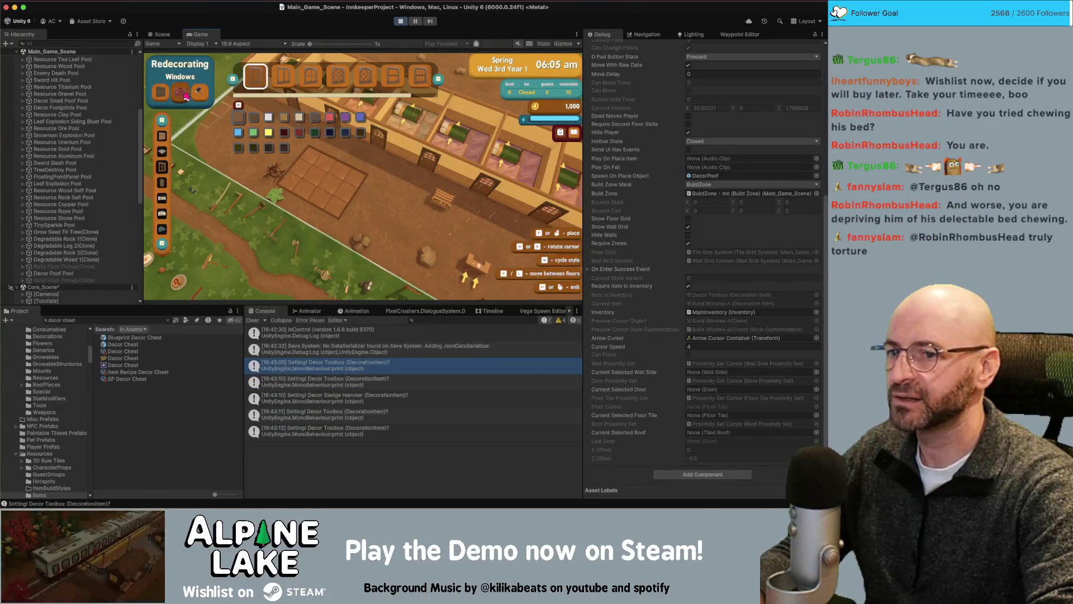
# - Check the chest, re-enter building and demolishing, then switch to Redecorating Windows
pyautogui.press('Escape')
pyautogui.press('w')
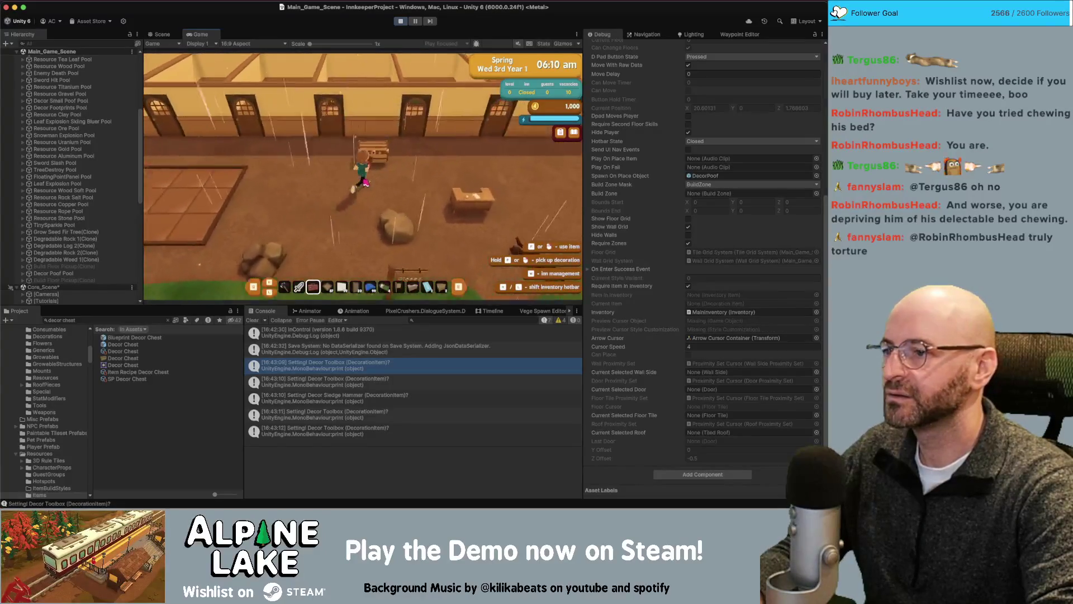
pyautogui.press('e')
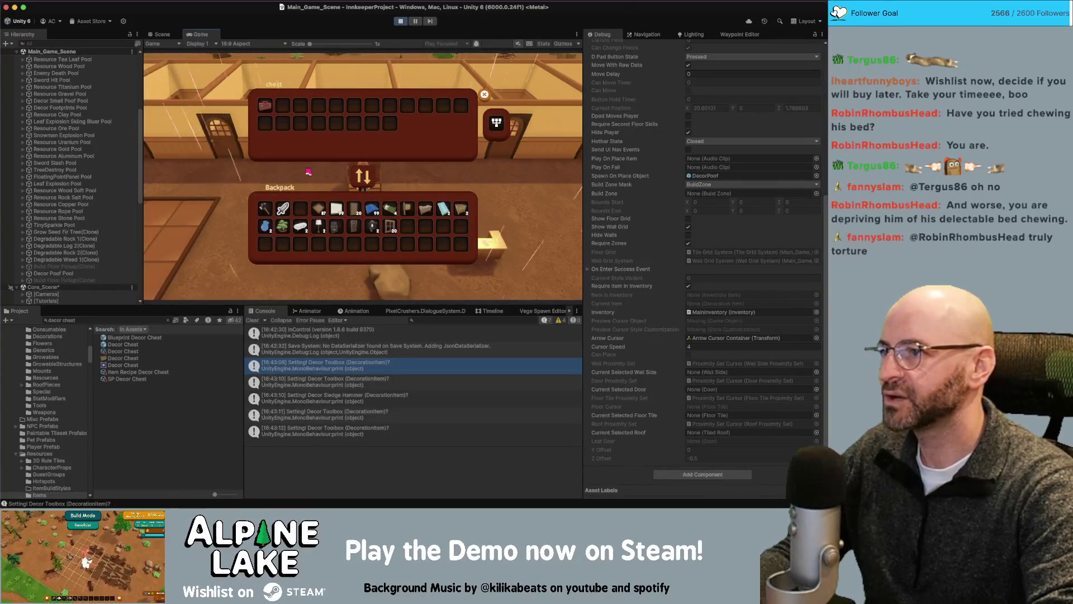
pyautogui.press('Escape')
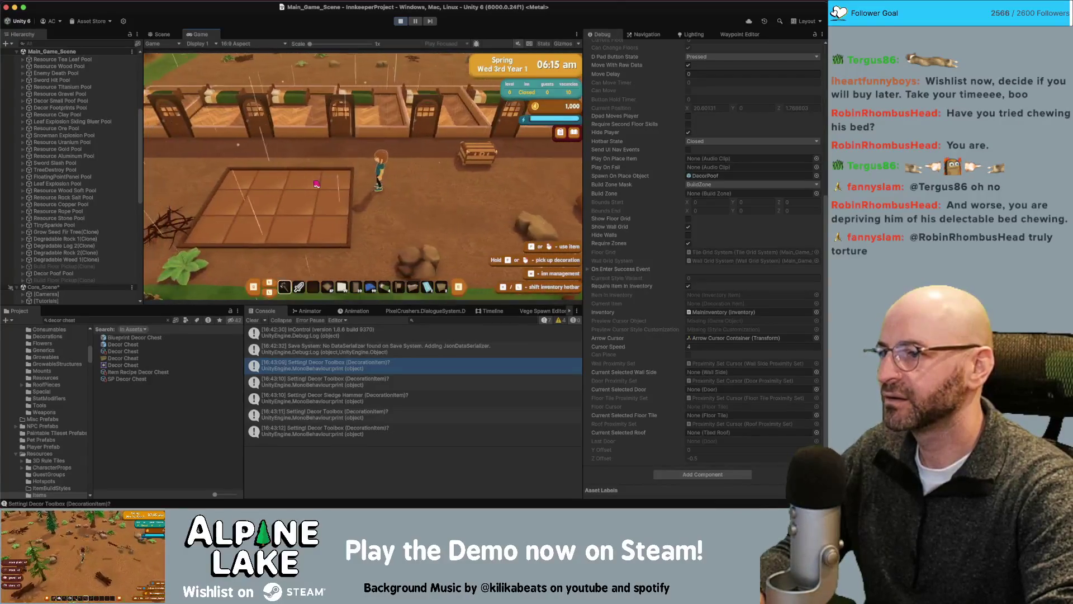
pyautogui.press('b')
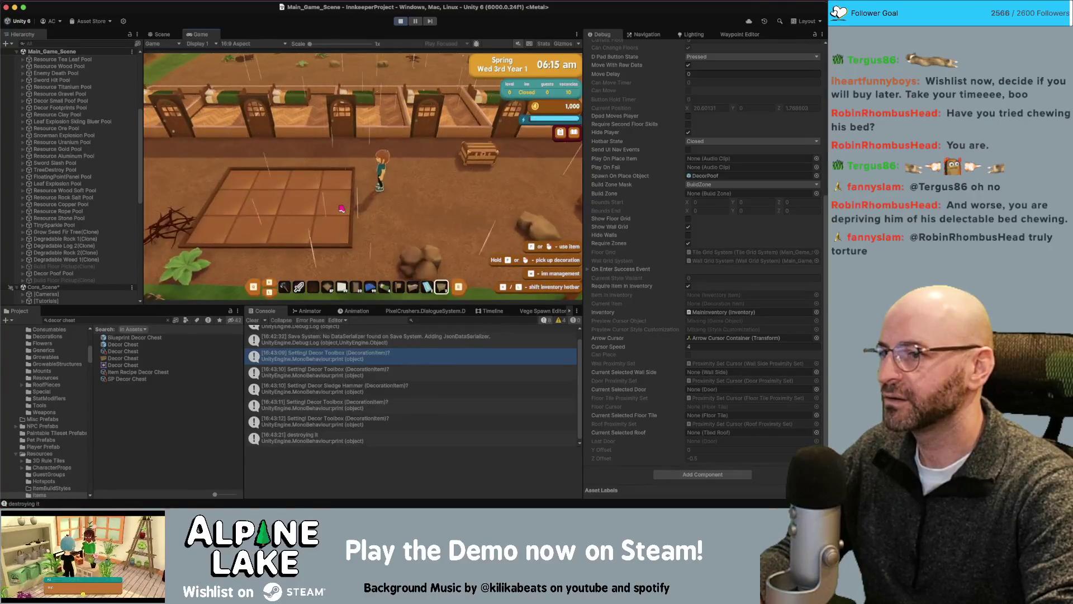
pyautogui.press('x')
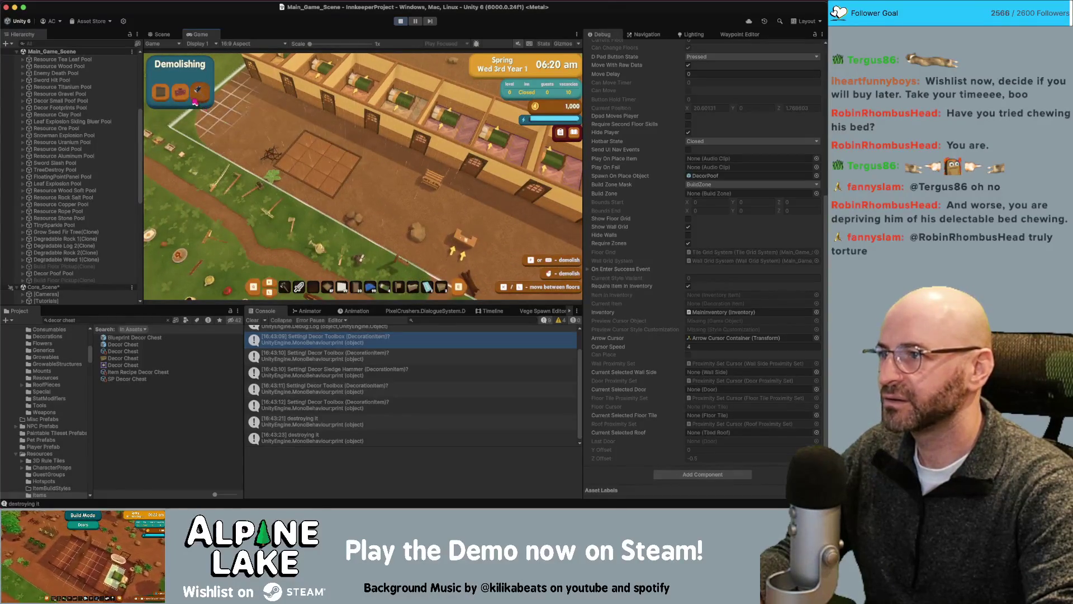
pyautogui.click(182, 93)
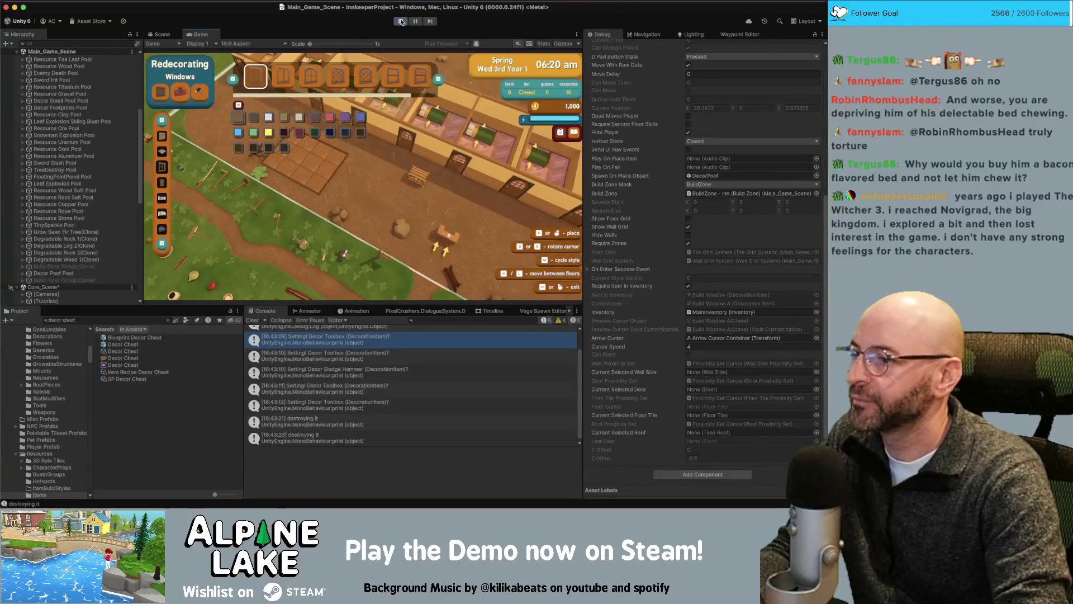
# - Open BuildZoneController at ActivateBuildModeSwitch and trace how m_CurrentItem and m_ItemInInventory are used
pyautogui.doubleClick(336, 405)
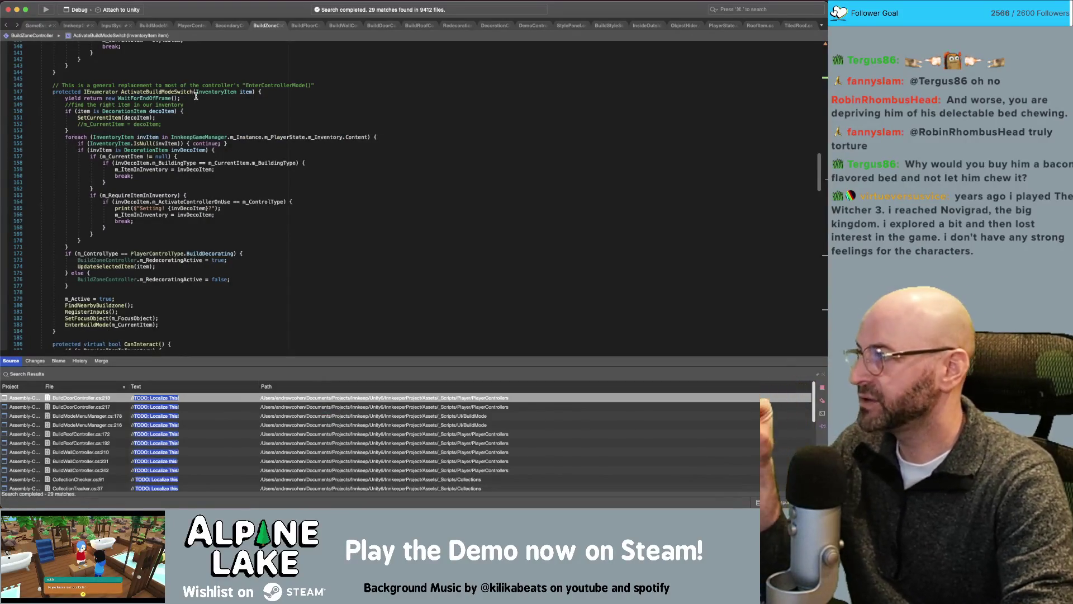
pyautogui.doubleClick(155, 91)
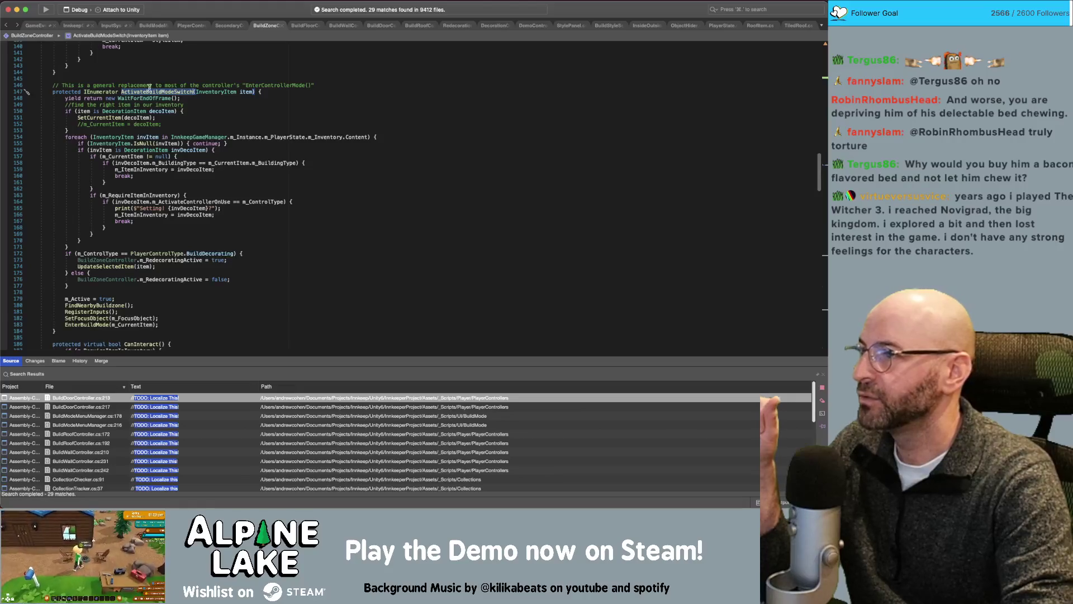
pyautogui.doubleClick(246, 92)
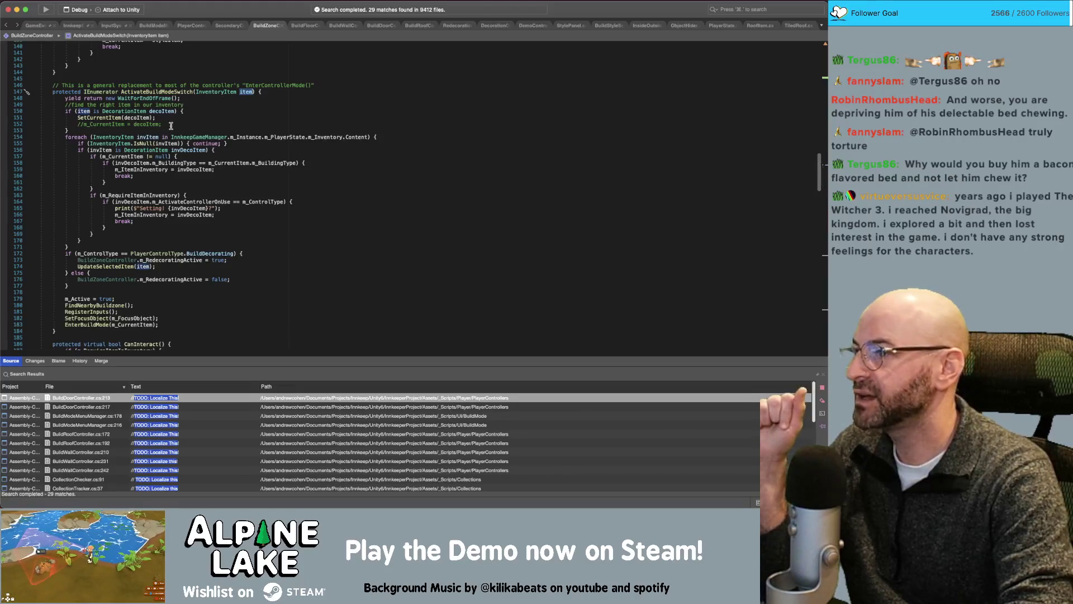
pyautogui.click(130, 157)
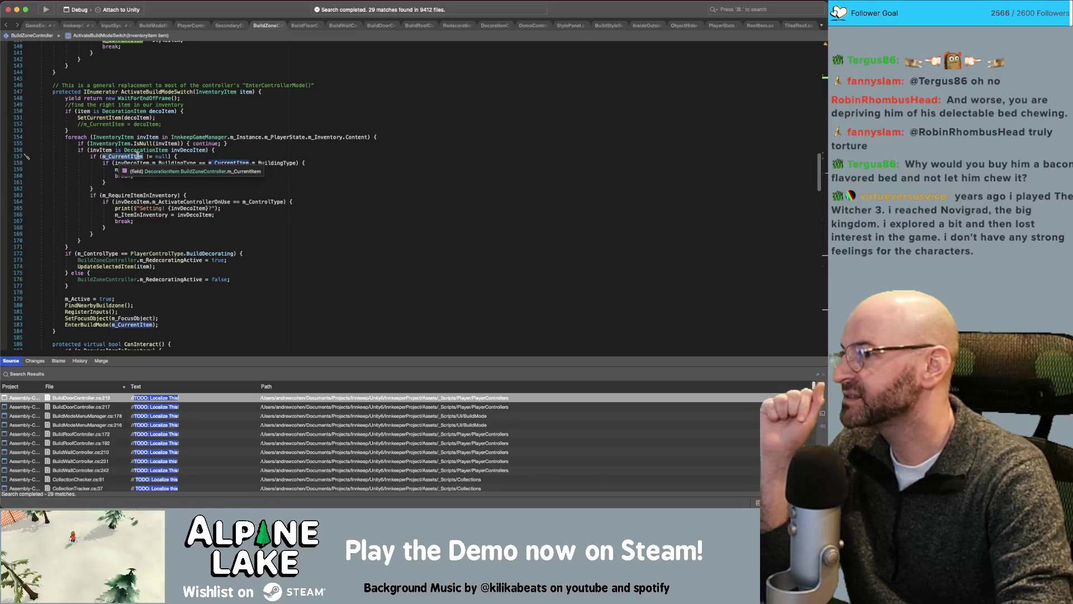
pyautogui.moveTo(115, 170); pyautogui.dragTo(217, 170)
pyautogui.click(224, 168)
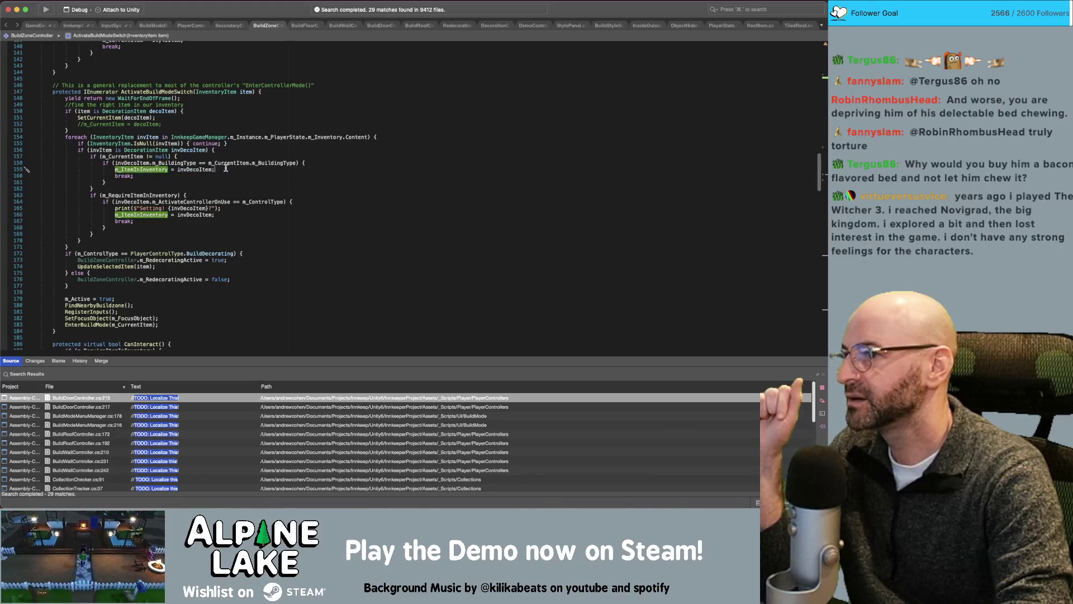
pyautogui.click(139, 165)
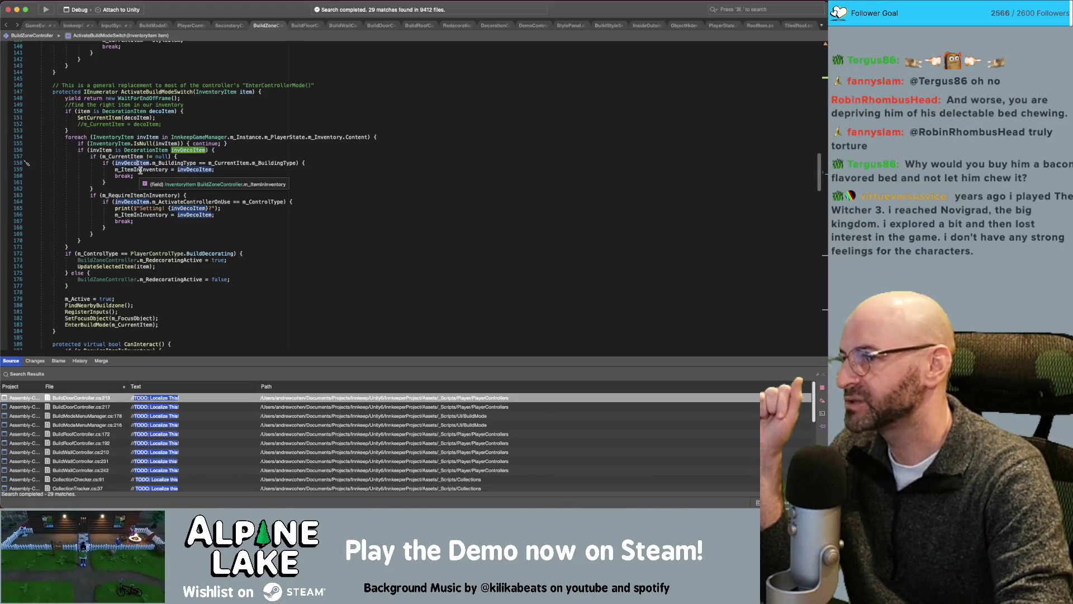
pyautogui.click(140, 169)
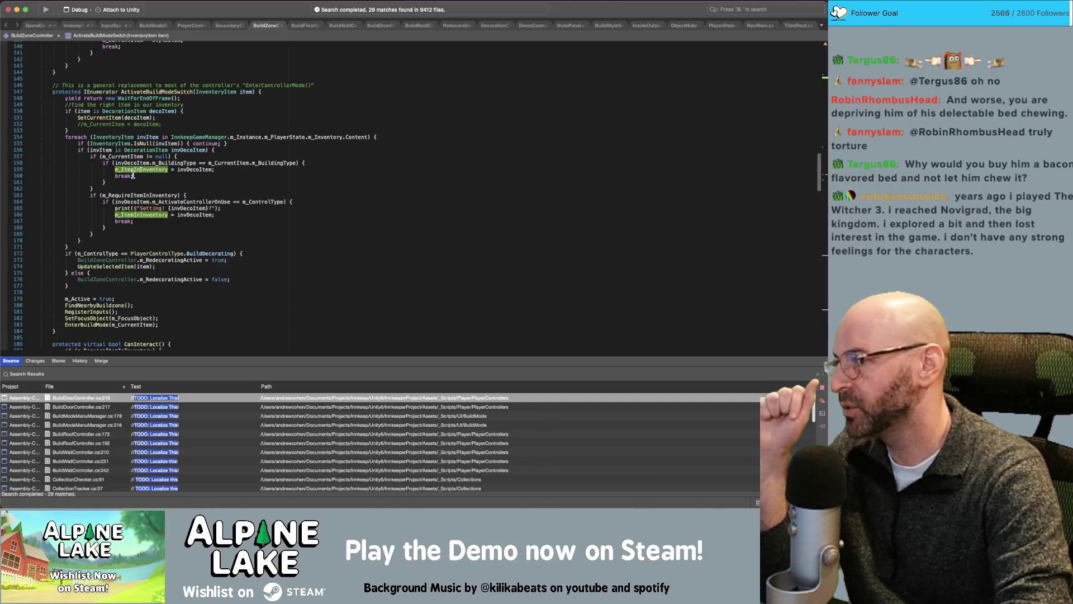
# - Move the m_RequireItemInInventory block above the m_CurrentItem check, making that check an else-if branch
pyautogui.doubleClick(128, 196)
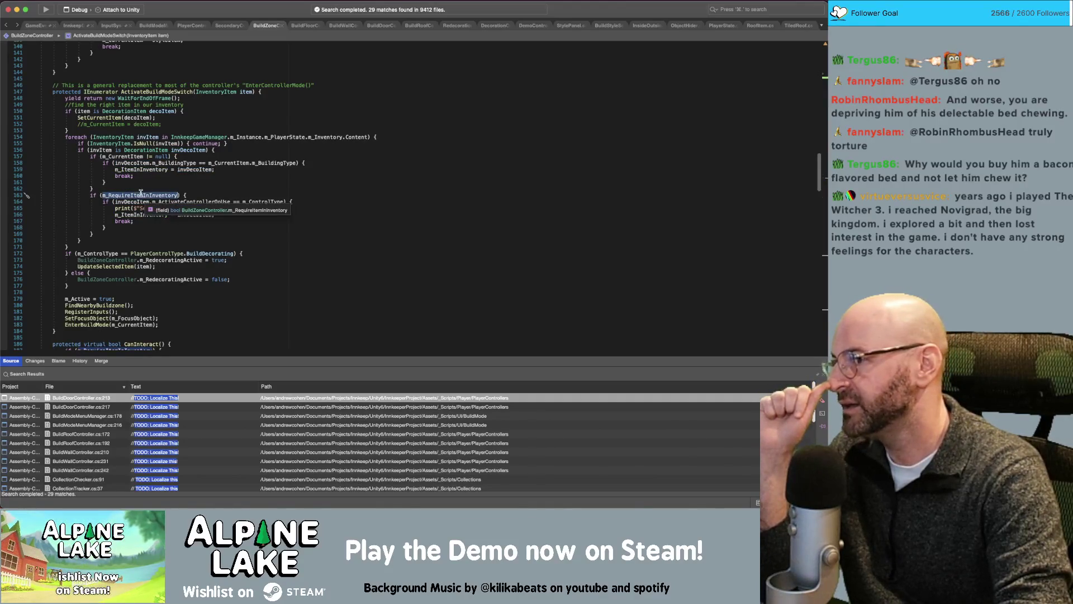
pyautogui.click(112, 227)
pyautogui.moveTo(93, 233); pyautogui.dragTo(89, 208)
pyautogui.hotkey('shift', 'Up')
pyautogui.hotkey('shift', 'Up')
pyautogui.hotkey('alt', 'Up')
pyautogui.hotkey('alt', 'Up')
pyautogui.hotkey('alt', 'Up')
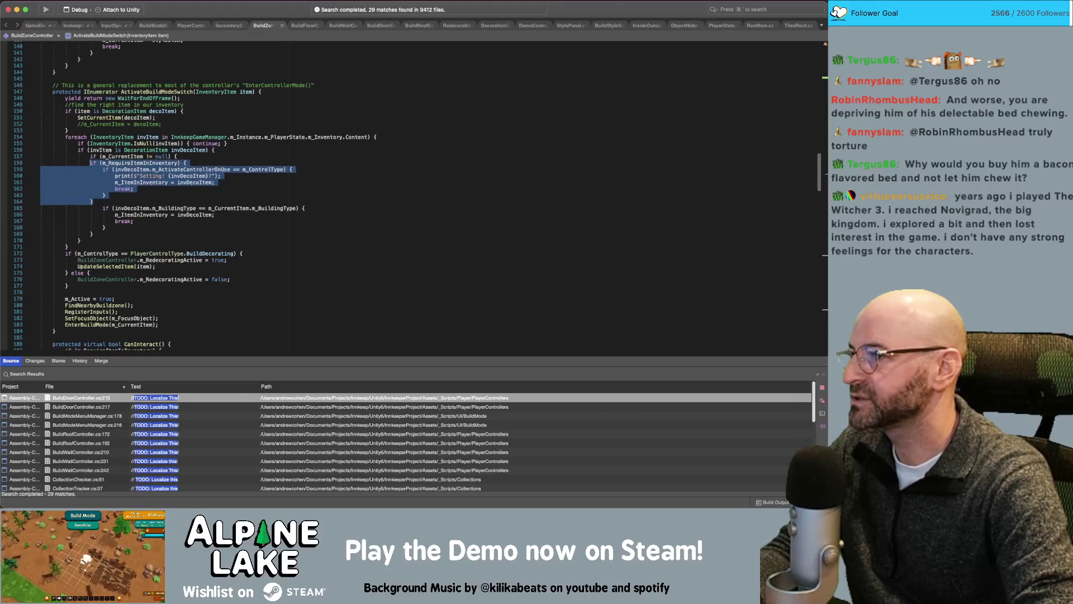
pyautogui.click(90, 201)
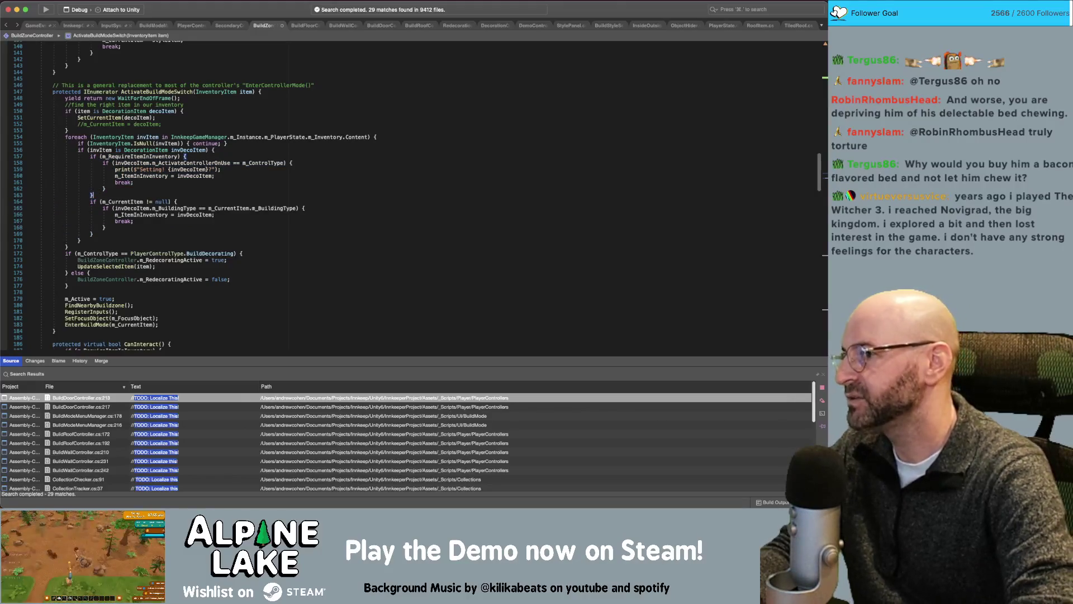
pyautogui.write(' else {')
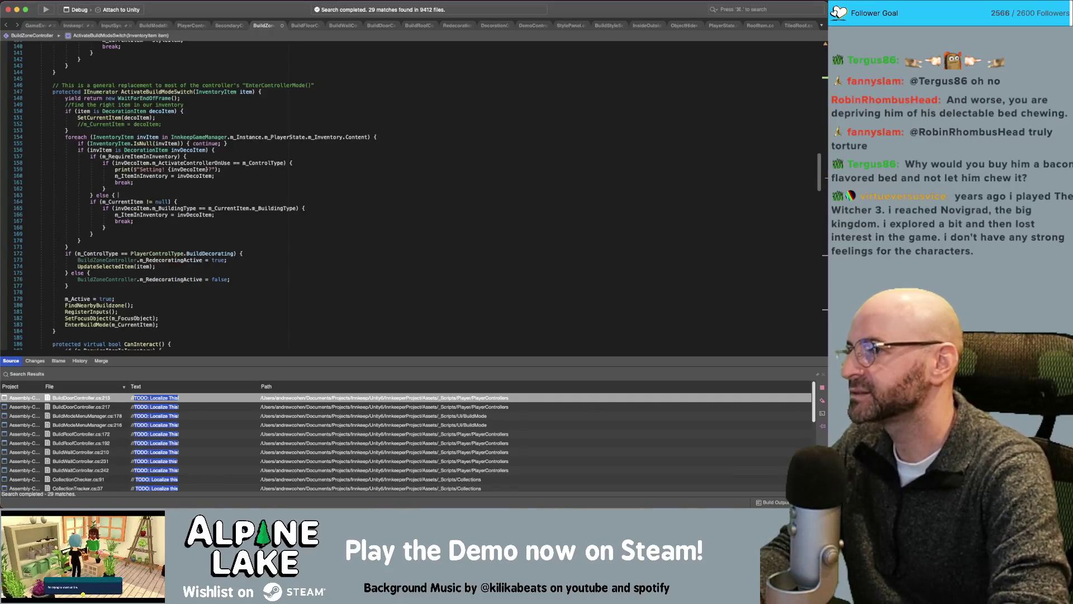
pyautogui.press('BackSpace')
pyautogui.press('Delete')
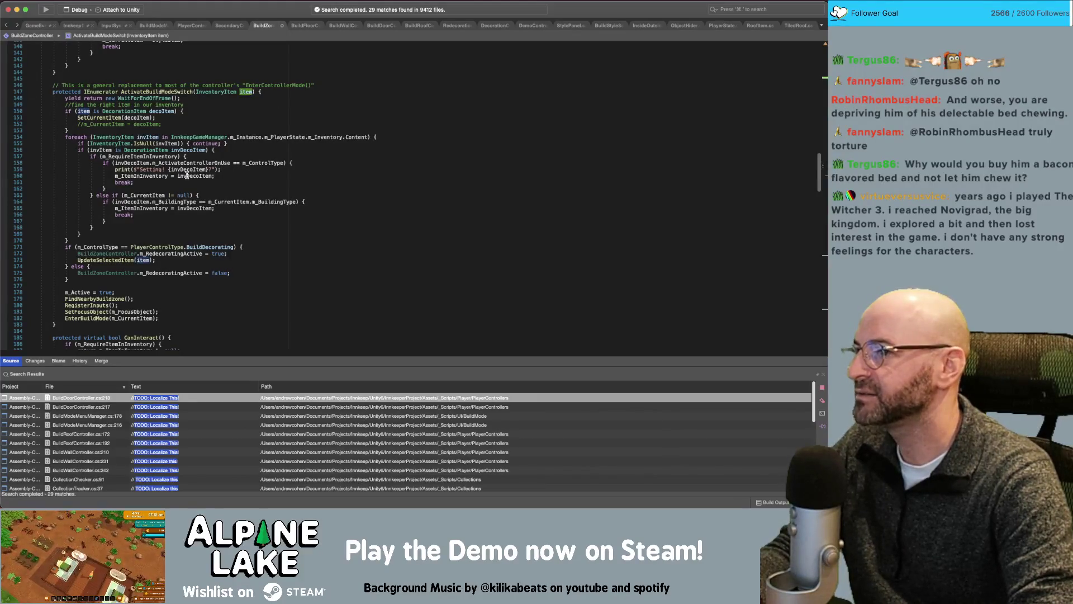
pyautogui.click(281, 169)
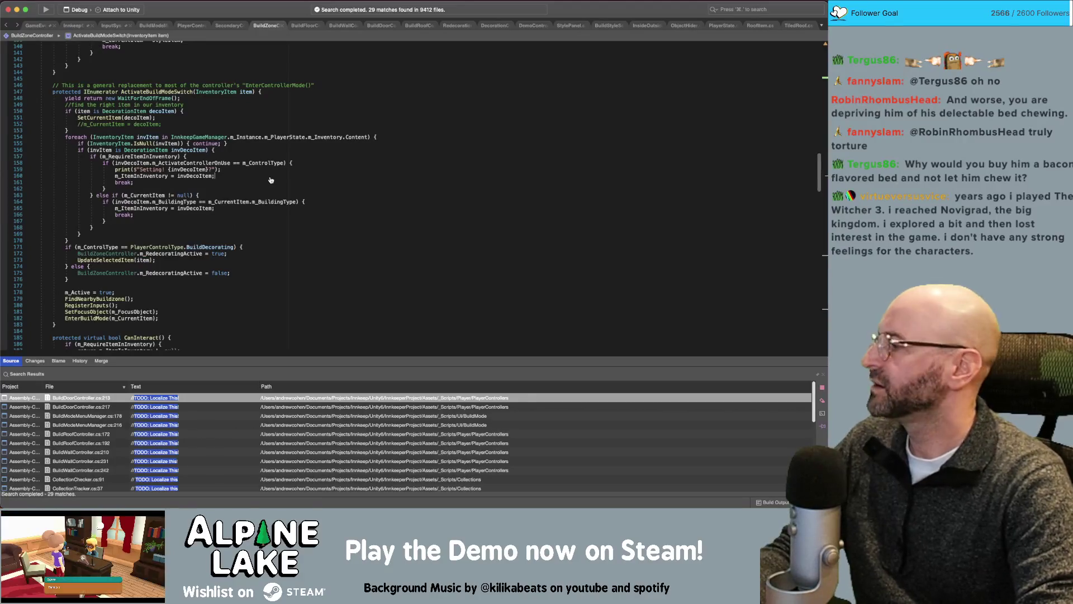
pyautogui.press('super+Tab')
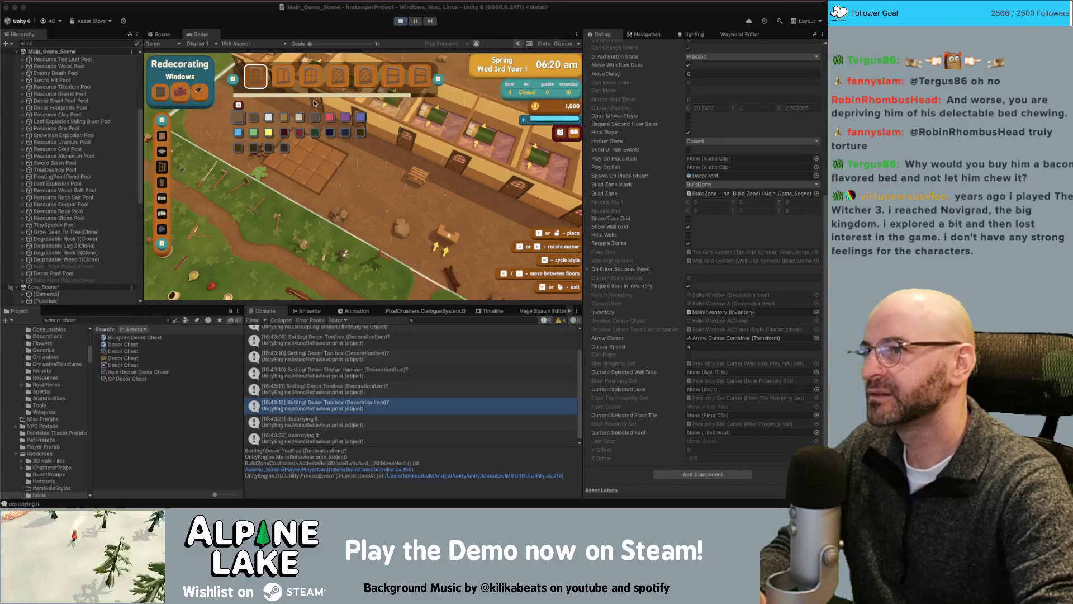
# - Exit Play mode with Ctrl+P so the updated scripts can recompile
pyautogui.hotkey('ctrl', 'p')
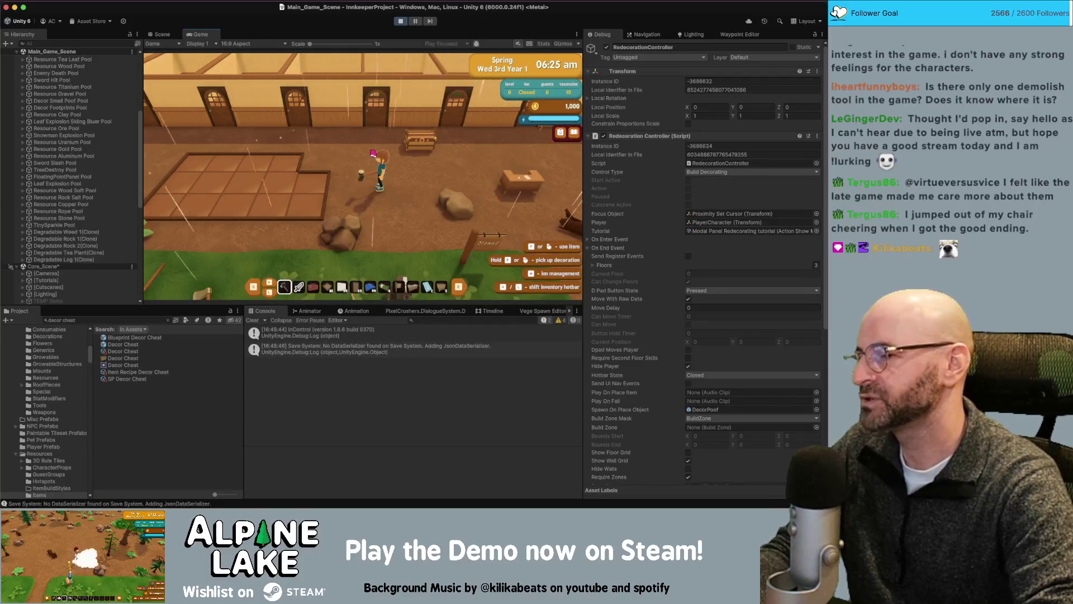
# - In demolish mode, demolish the decor piece on the tile ahead, then leave demolish mode
pyautogui.press('x')
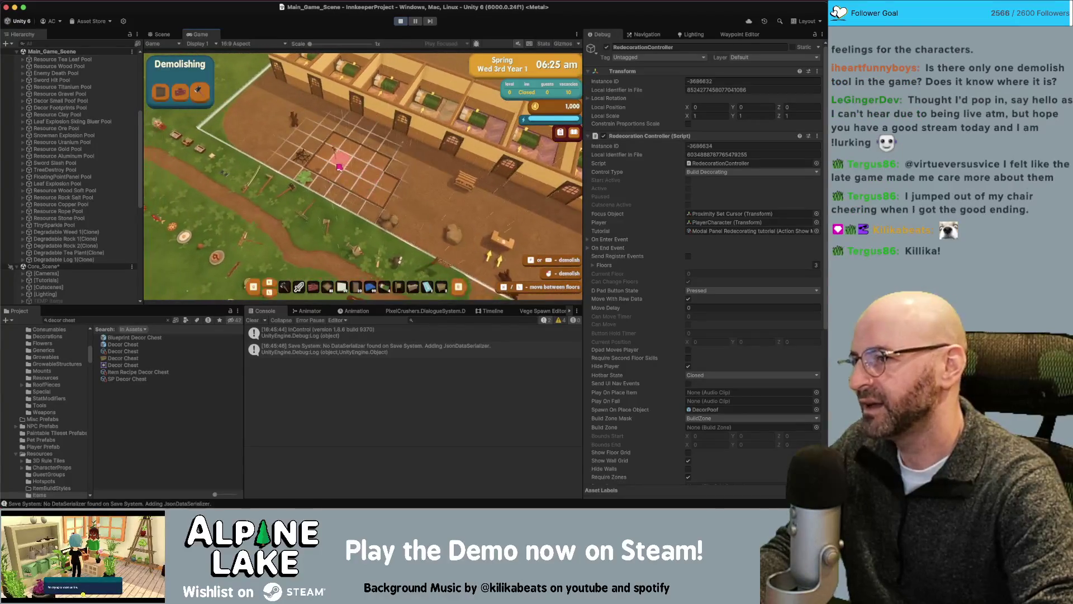
pyautogui.press('w')
pyautogui.click(341, 169)
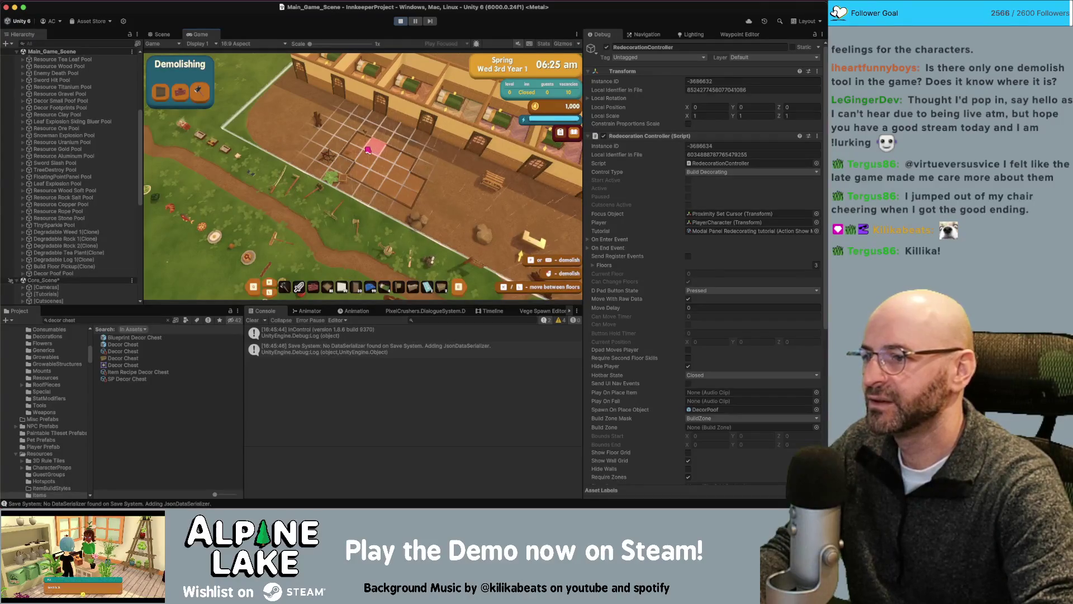
pyautogui.press('Escape')
# - Try Redecorating Walls and Foundation to get the 'toolbox not in inventory' warning, then stop playing
pyautogui.press('3')
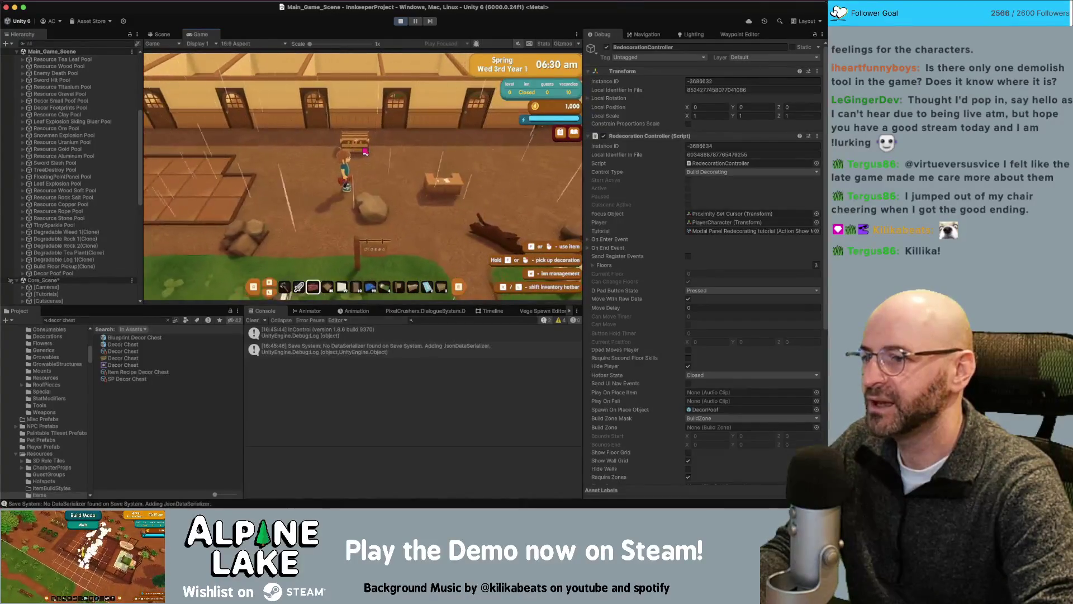
pyautogui.press('w')
pyautogui.press('1')
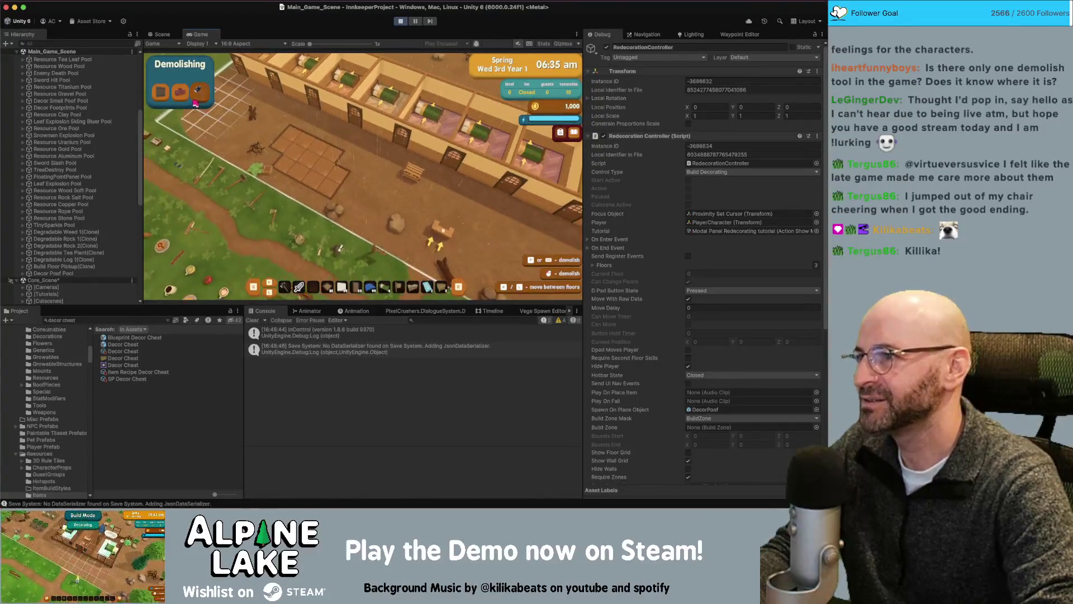
pyautogui.press('2')
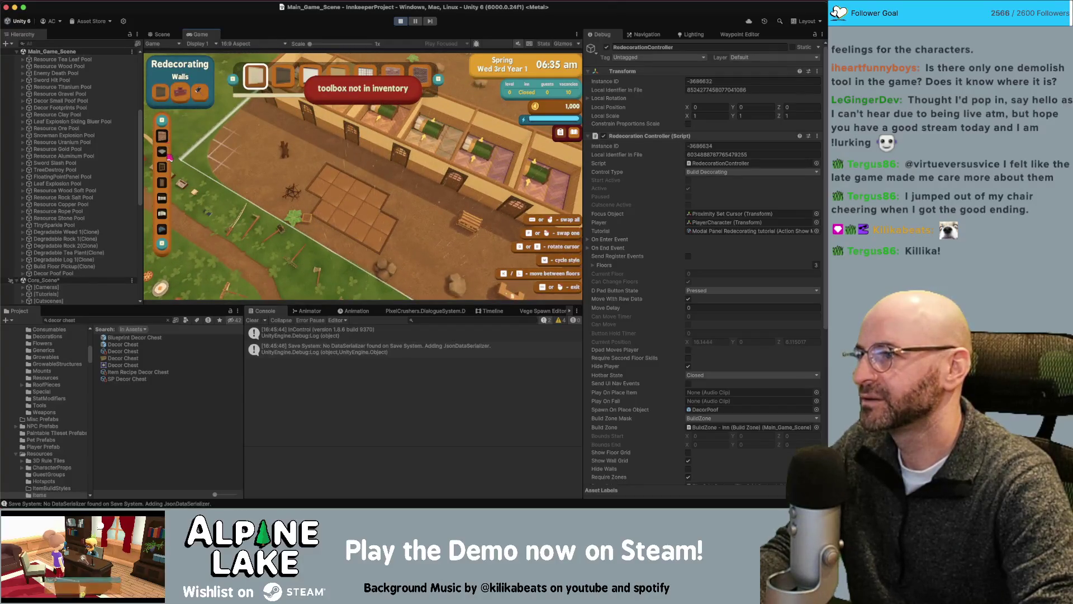
pyautogui.click(165, 150)
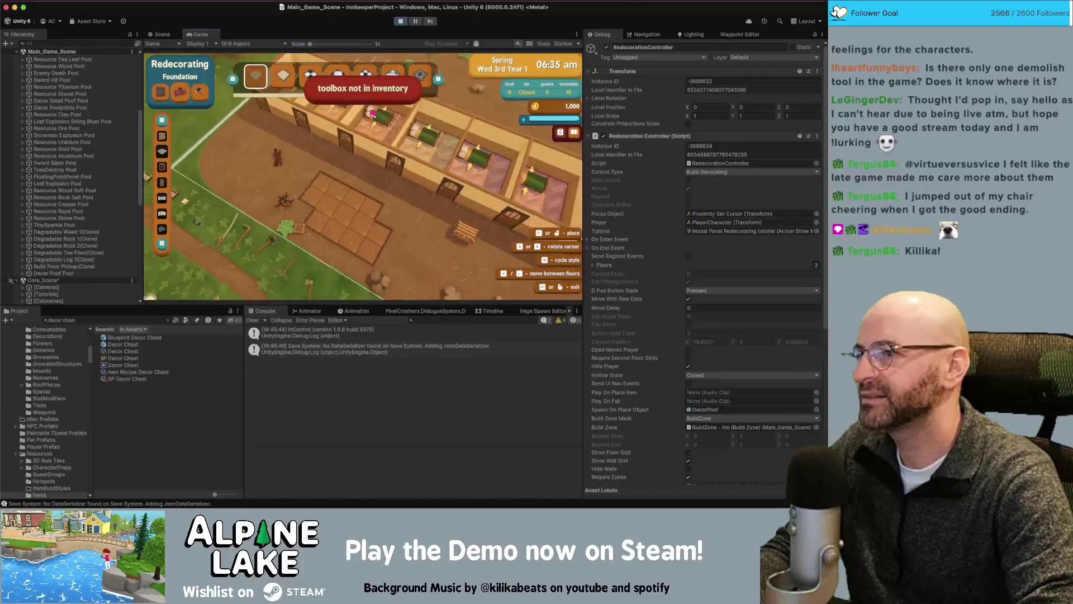
pyautogui.press('super+p')
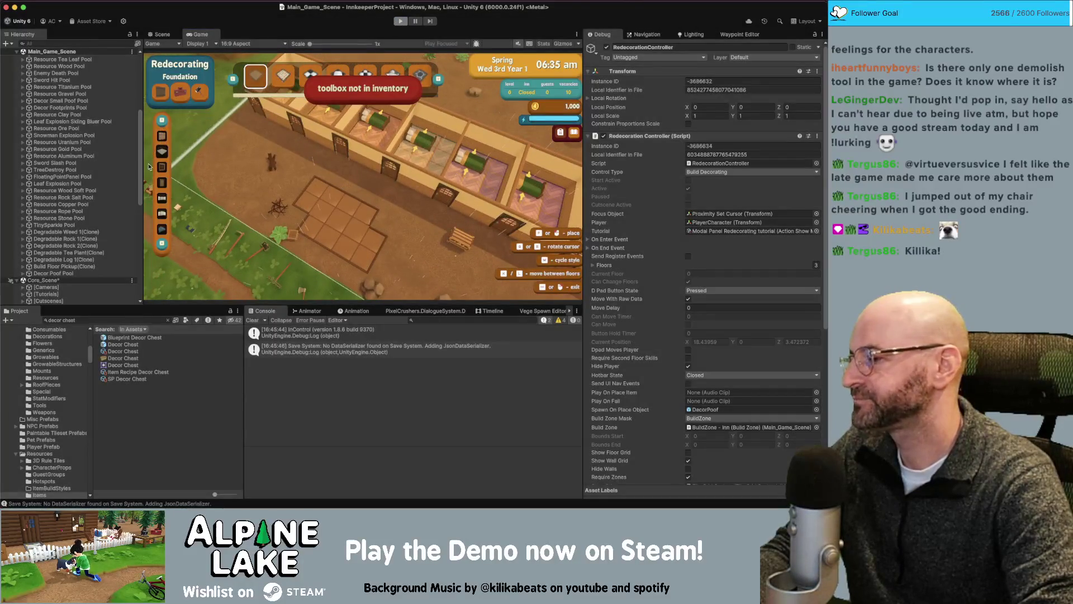
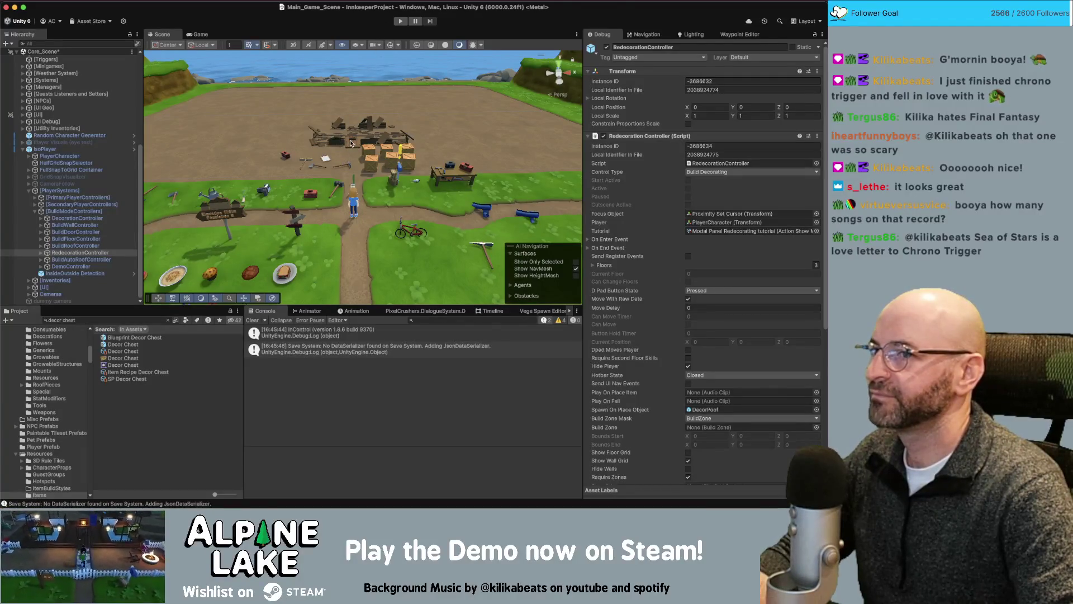
# - Switch the Inspector from Debug to Normal so RedecorationController settings appear grouped
pyautogui.click(821, 36)
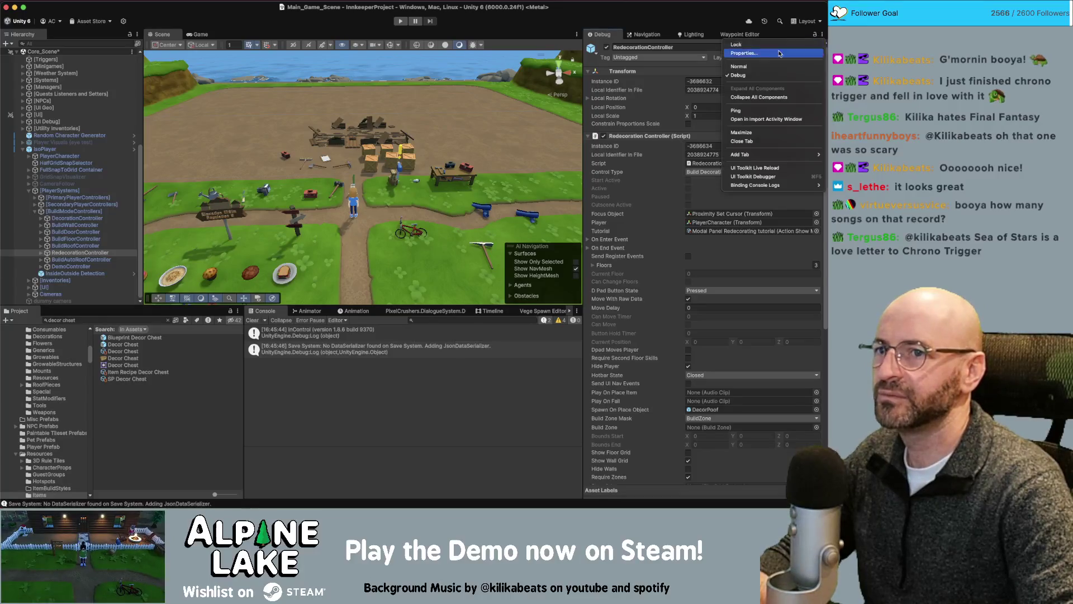
pyautogui.click(746, 70)
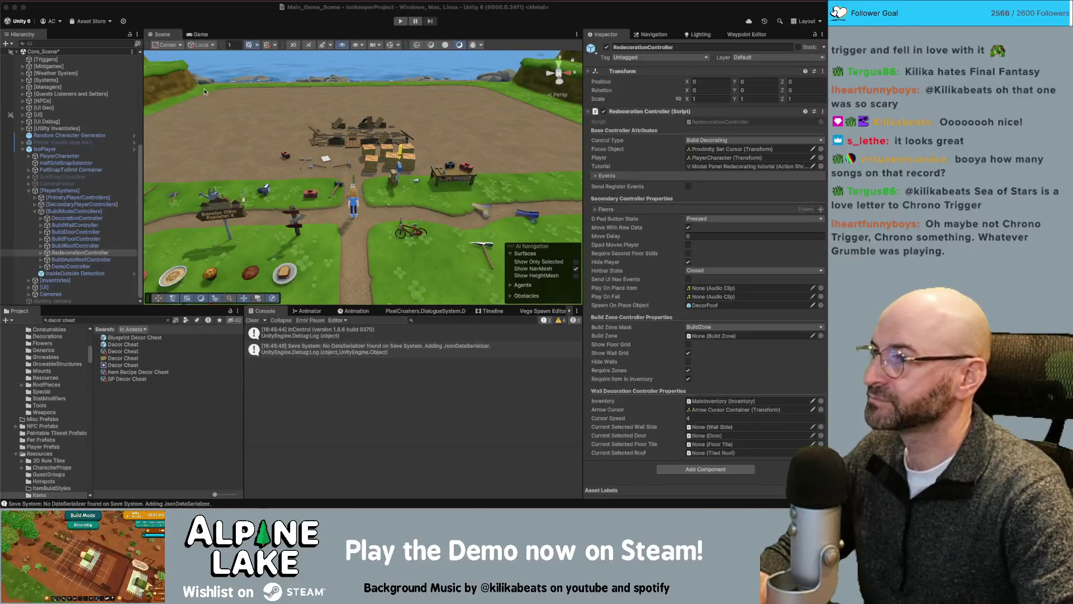
pyautogui.click(272, 21)
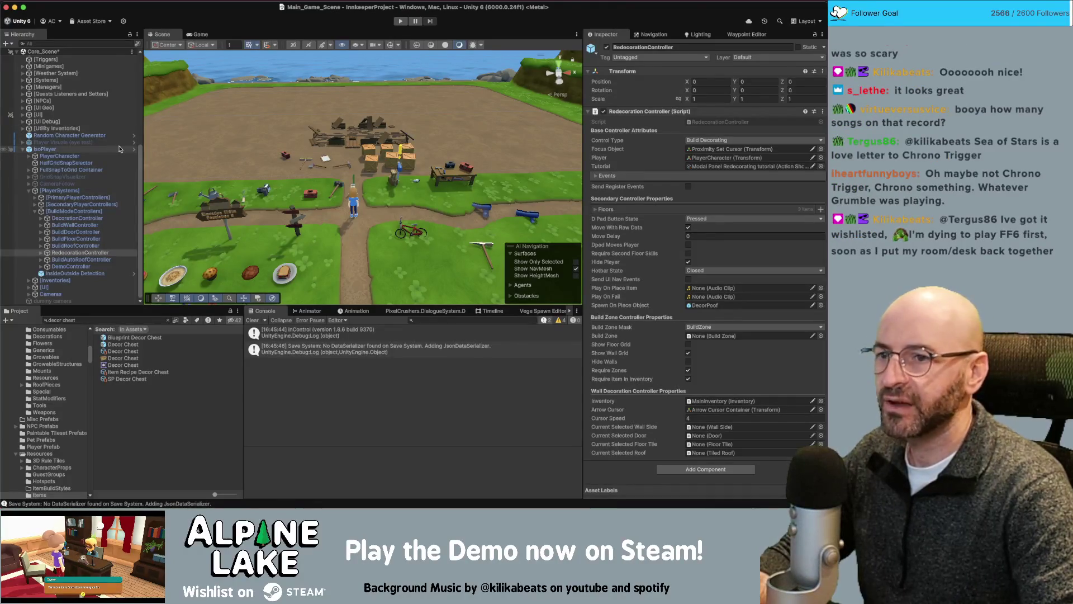
# - Enter Play mode to run the inn game
pyautogui.click(402, 21)
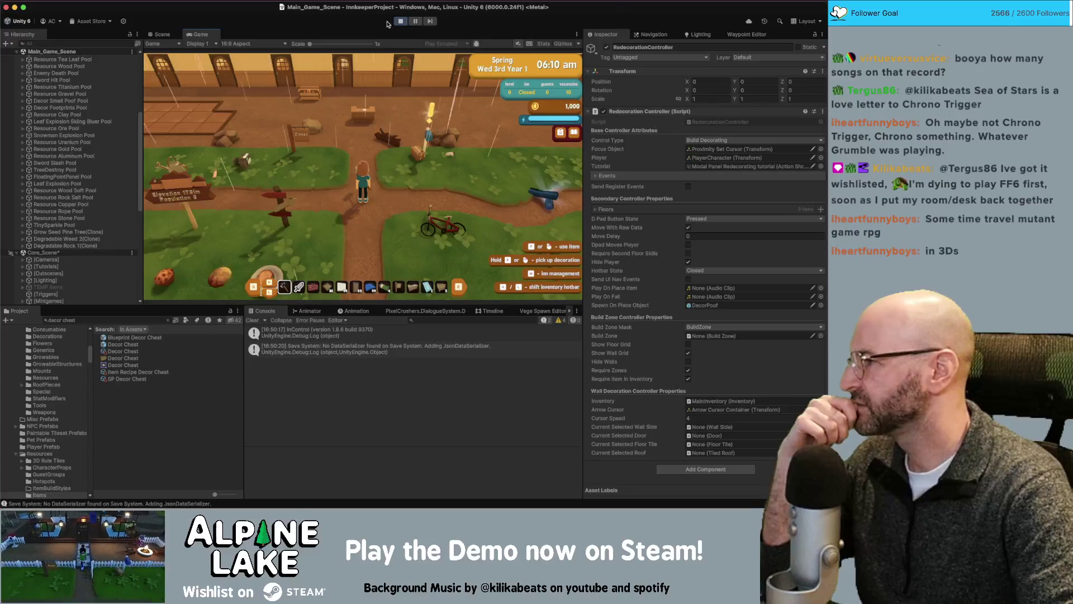
# - Walk the player character north into the inn toward the row of bedrooms
pyautogui.press('w')
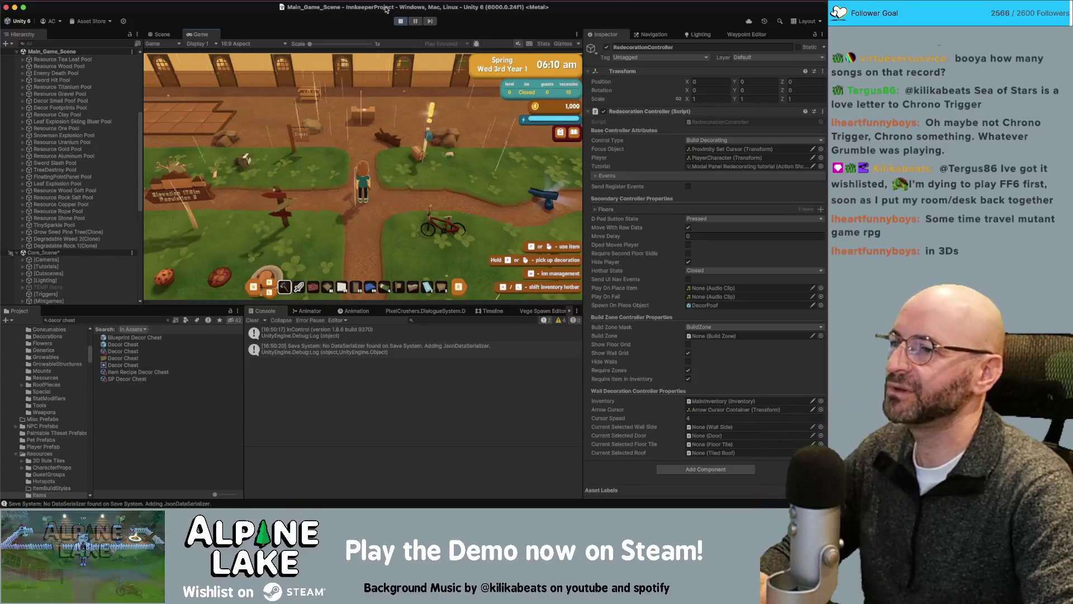
pyautogui.press('w')
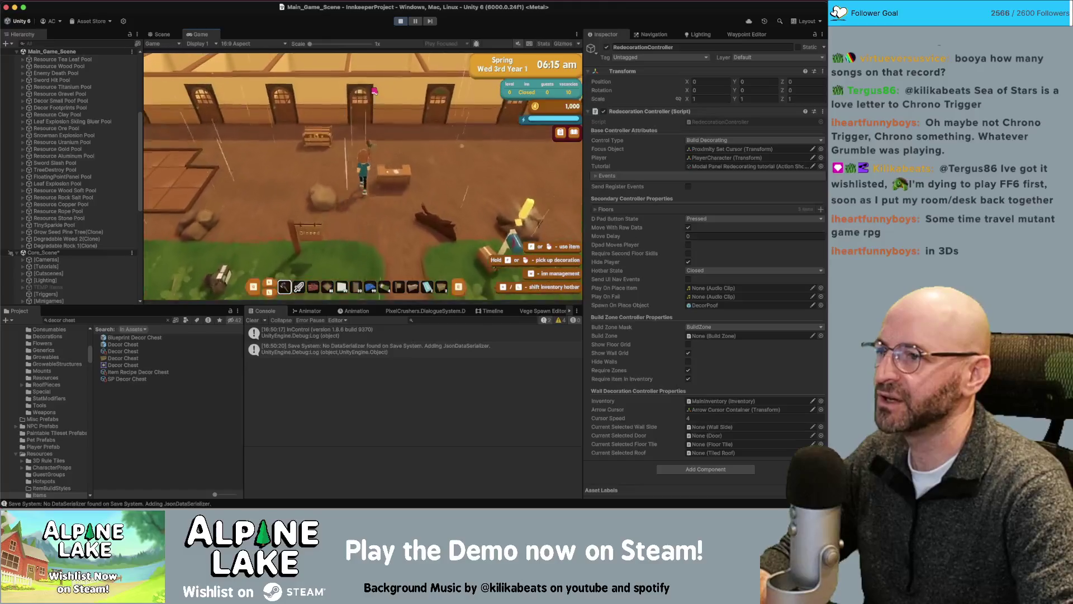
pyautogui.press('w')
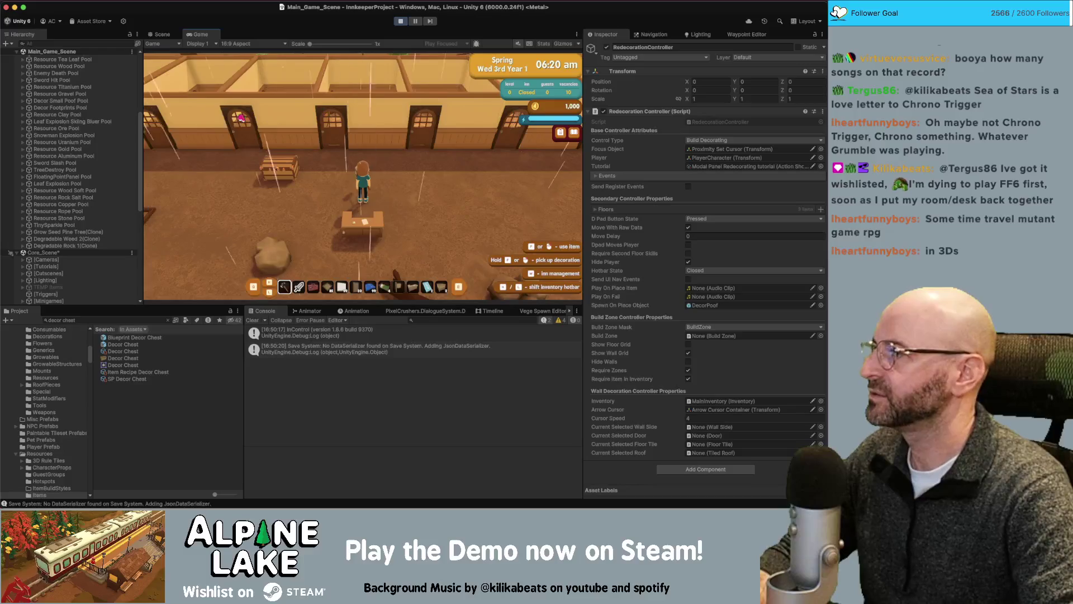
pyautogui.press('w')
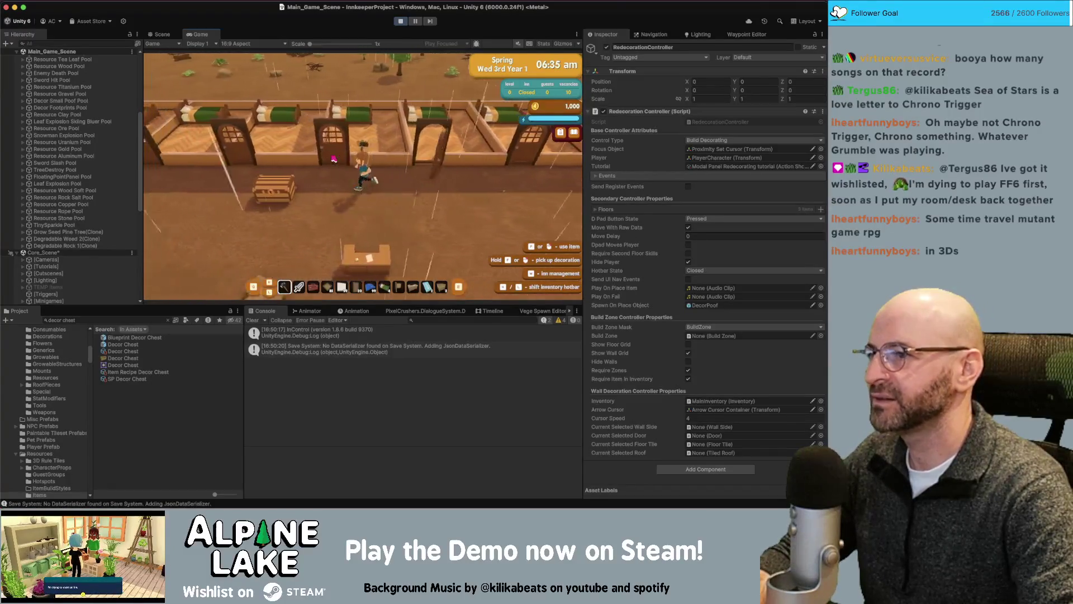
# - Demolish two floor tiles and collect the dropped floor pickup
pyautogui.click(334, 159)
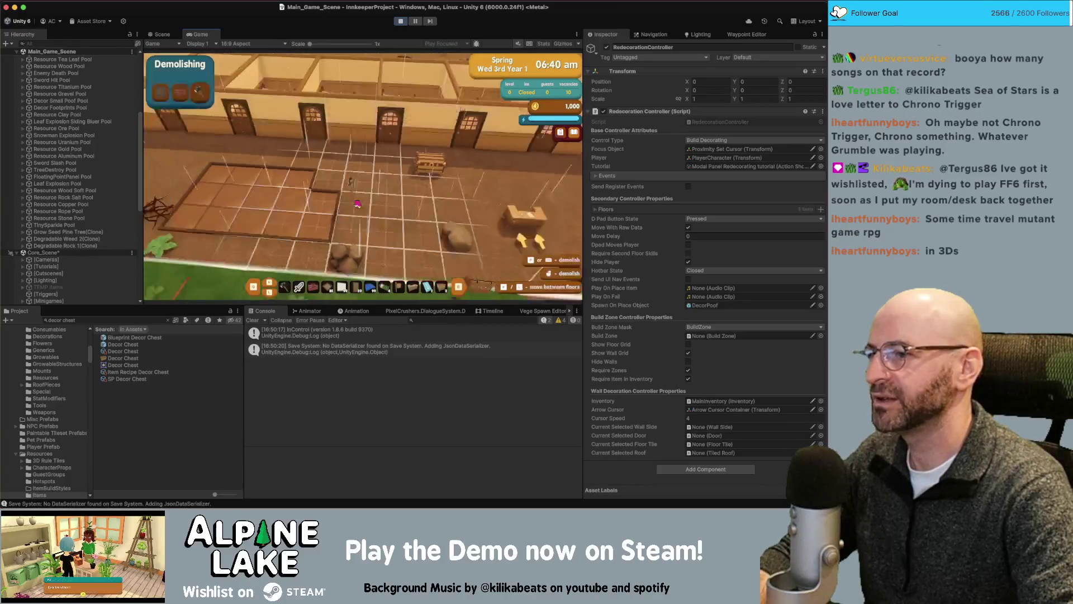
pyautogui.click(337, 189)
pyautogui.click(290, 142)
pyautogui.press('Escape')
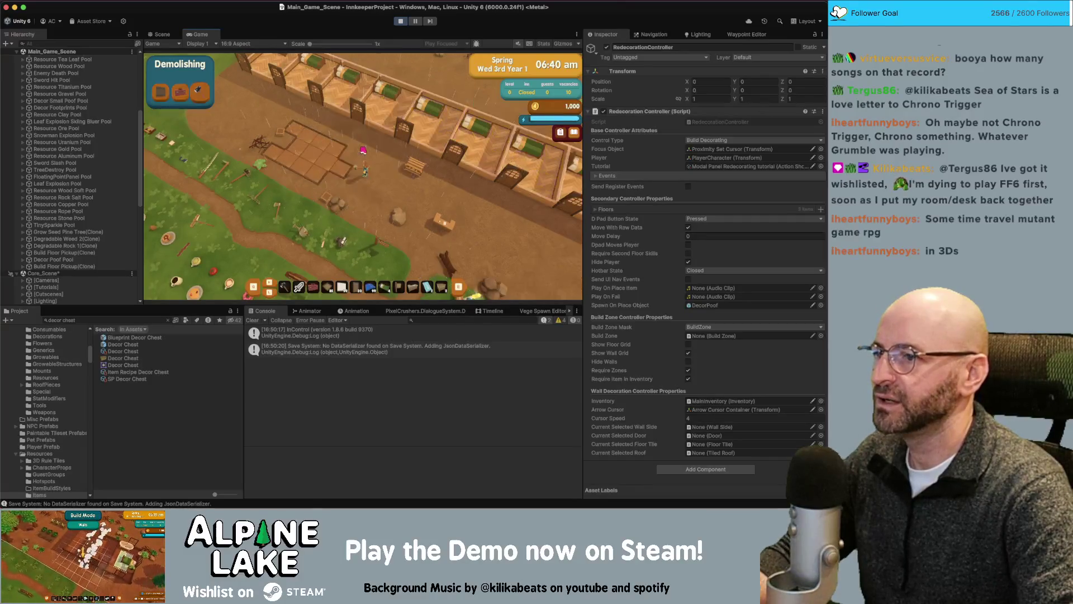
pyautogui.press('d')
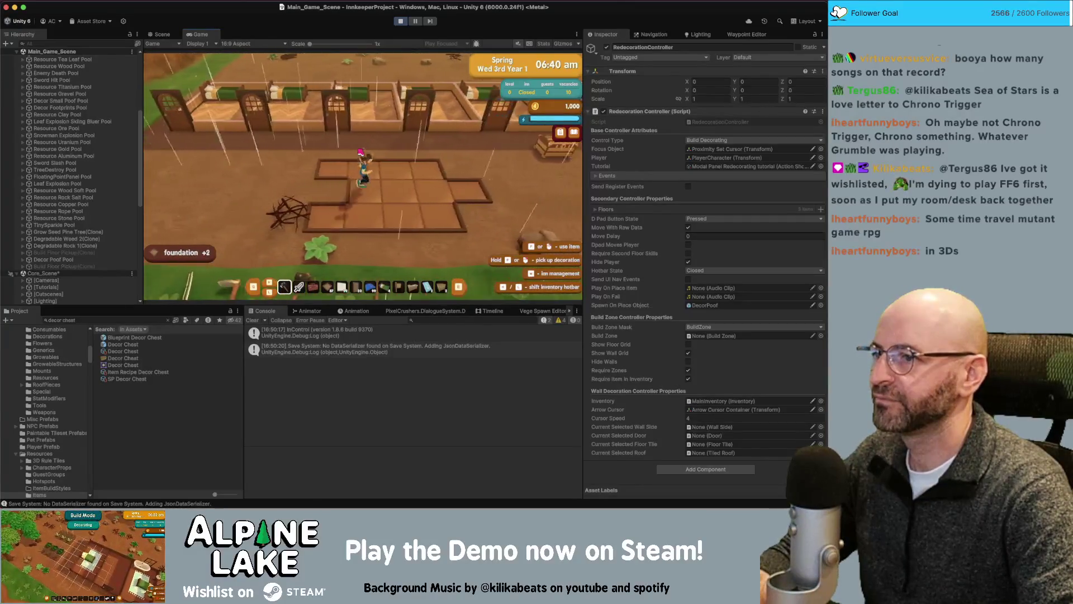
# - Demolish several more floor tiles by the wall and collect their pickups
pyautogui.press('e')
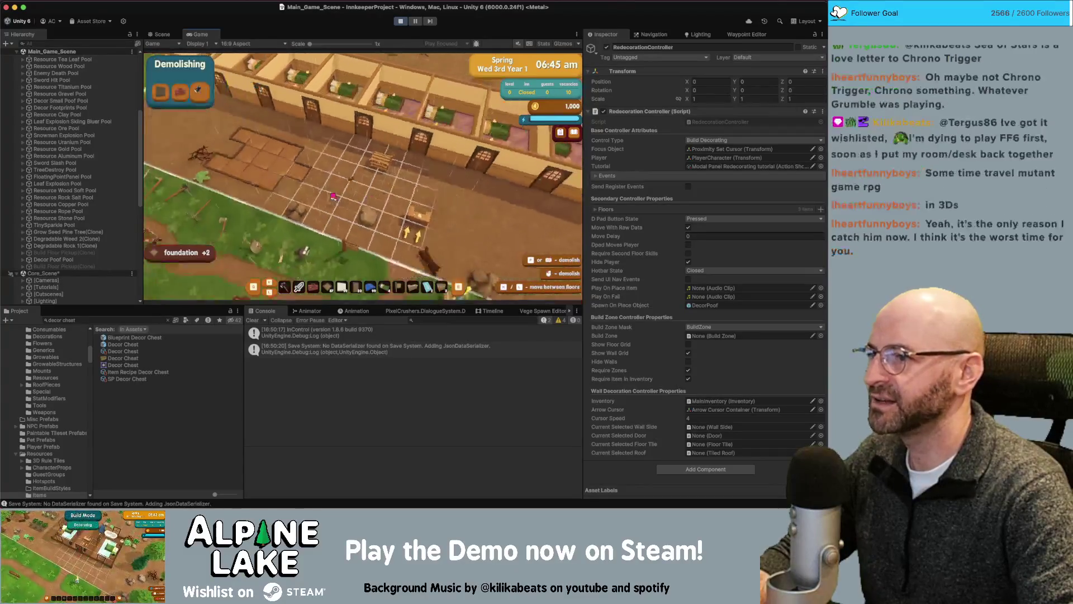
pyautogui.press('w')
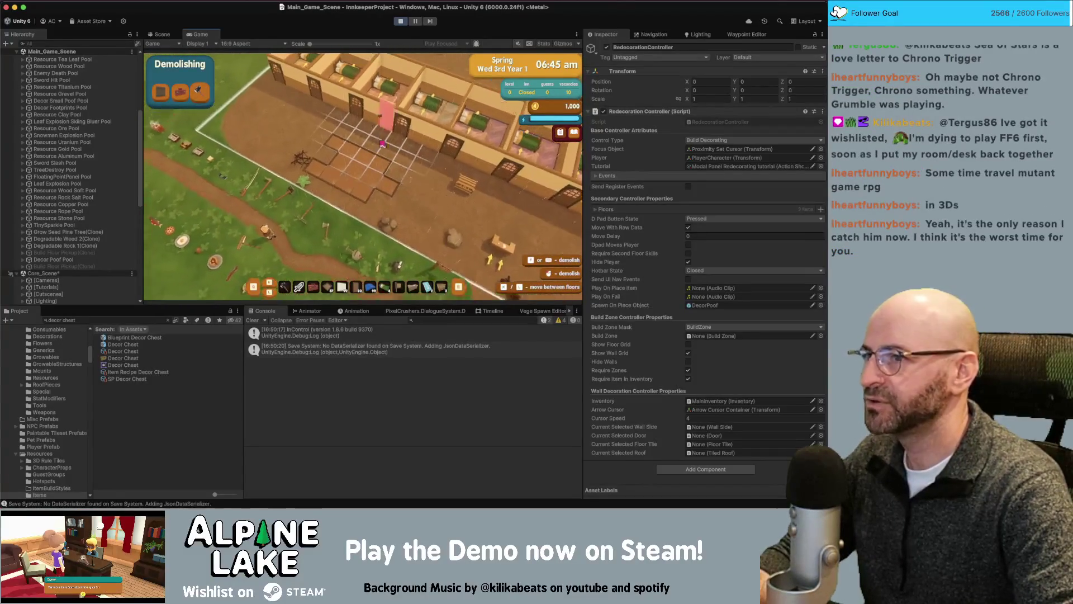
pyautogui.press('space')
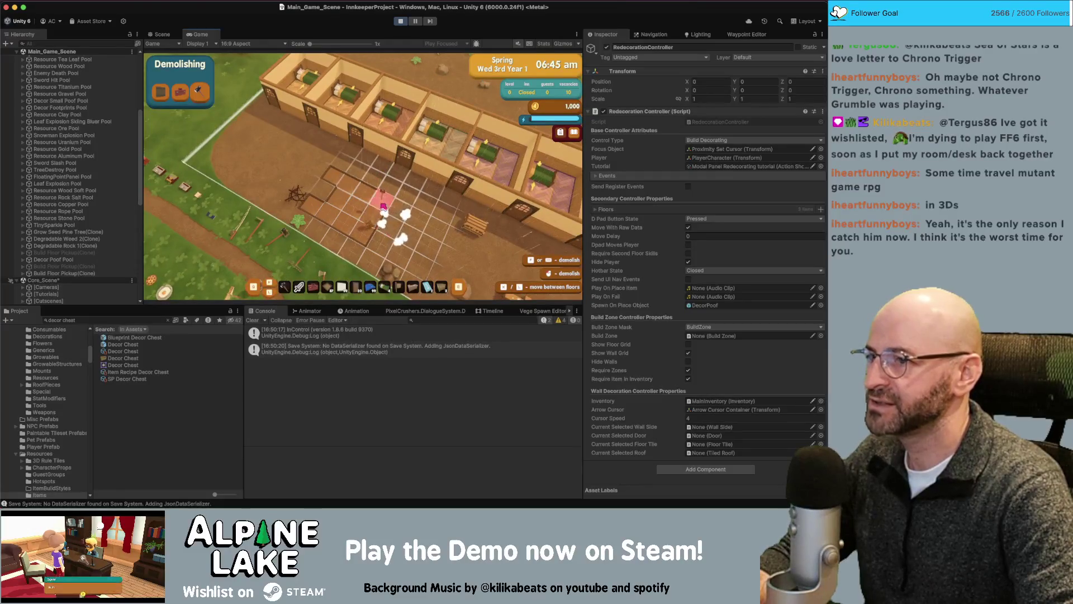
pyautogui.press('space')
pyautogui.press('space')
pyautogui.press('space')
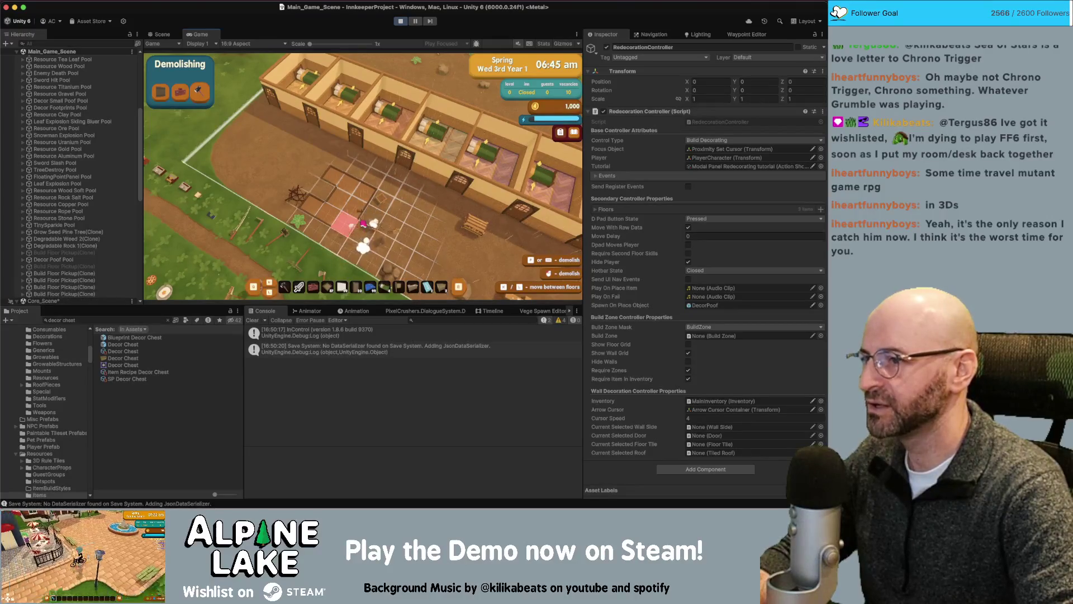
pyautogui.press('space')
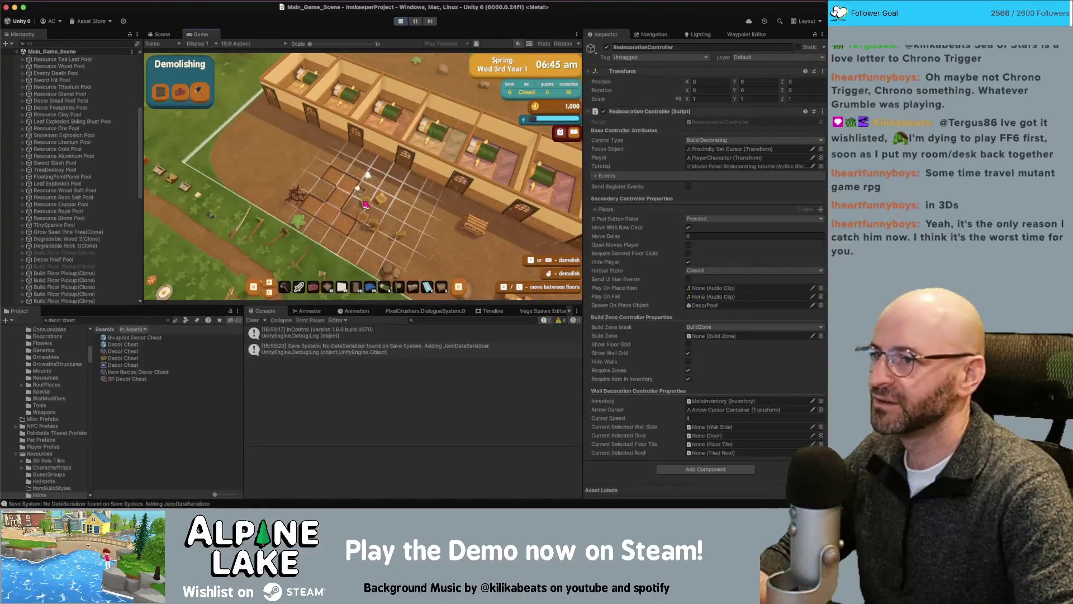
pyautogui.press('Escape')
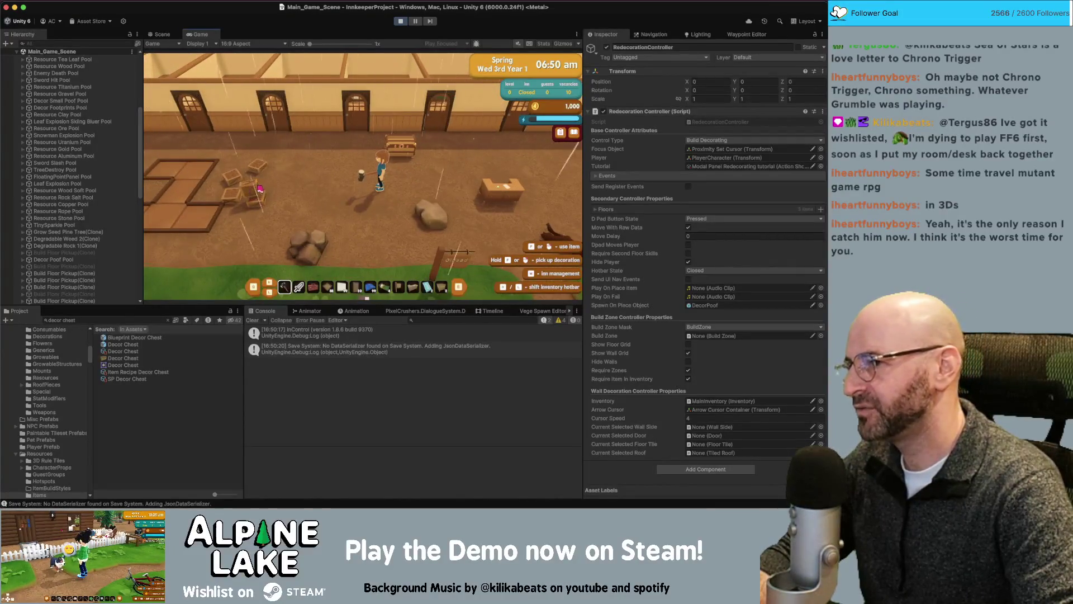
pyautogui.press('a')
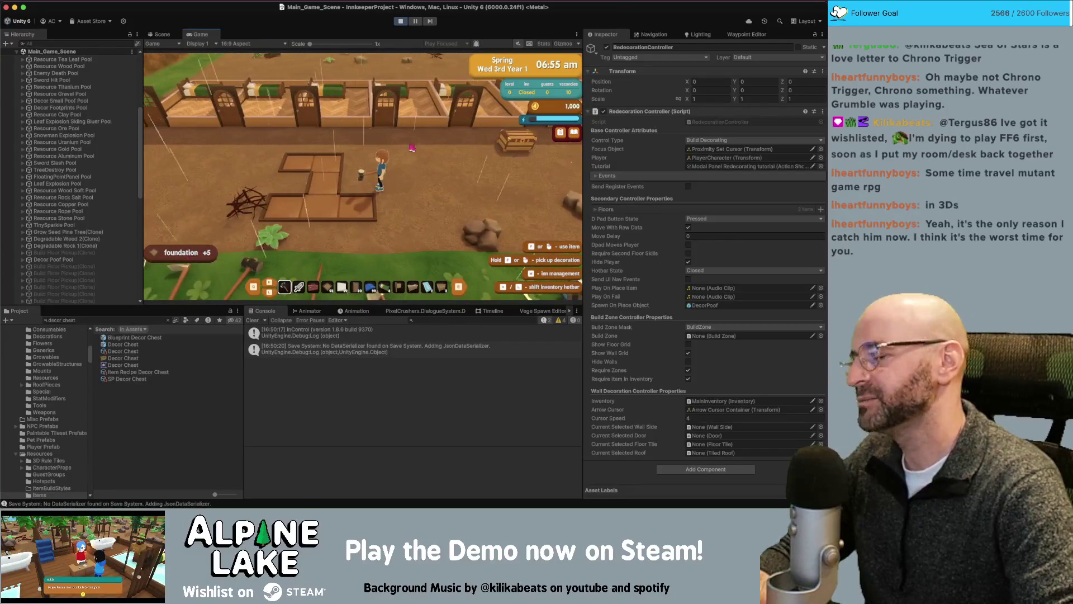
# - Attempt to demolish a non-removable tile, then walk across the floor
pyautogui.click(213, 228)
pyautogui.click(330, 157)
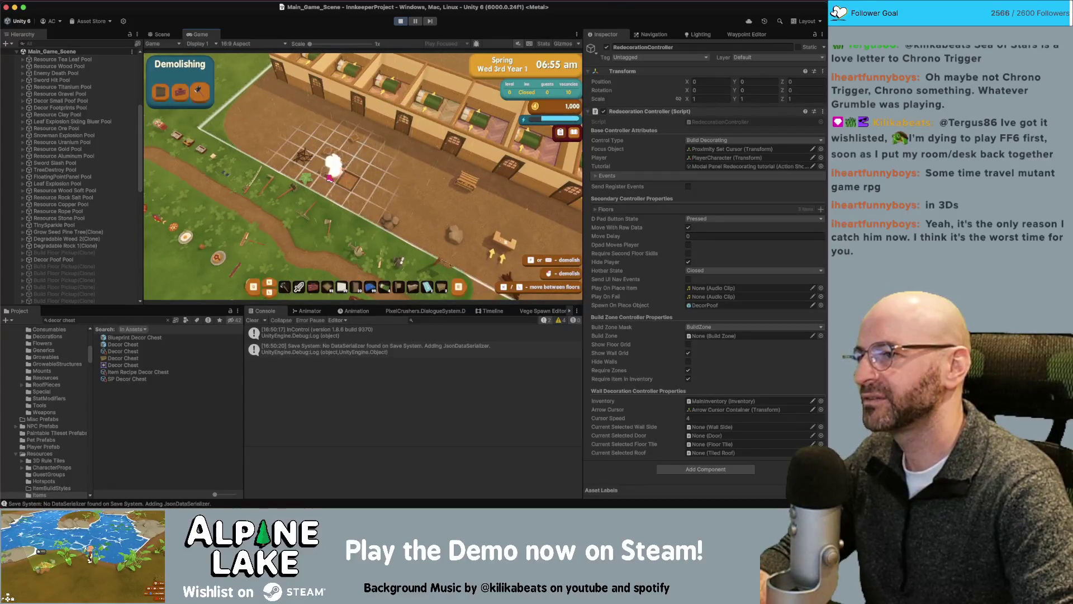
pyautogui.press('Escape')
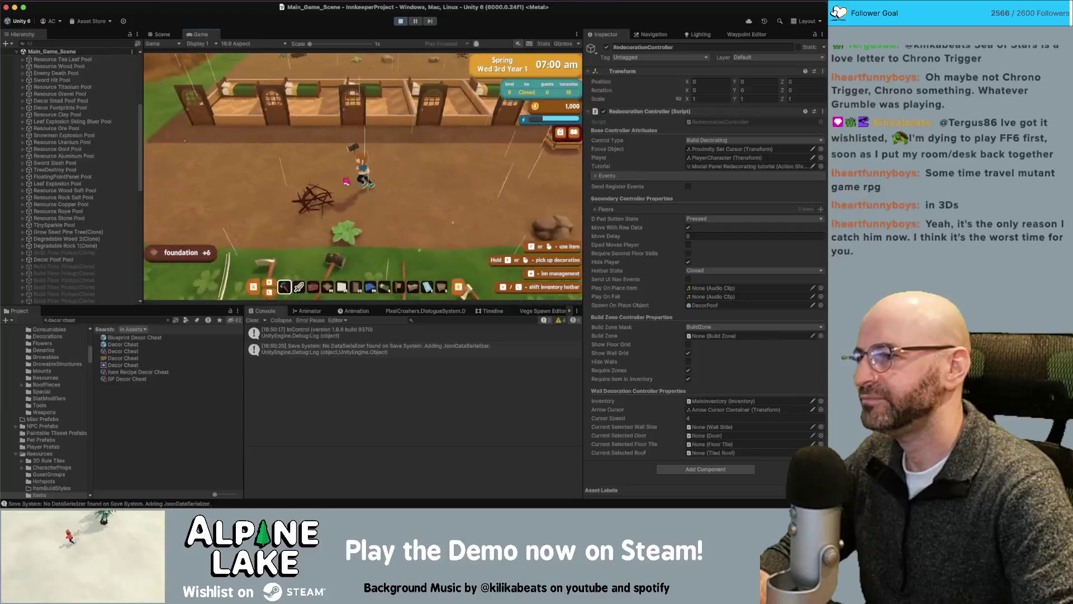
pyautogui.press('d')
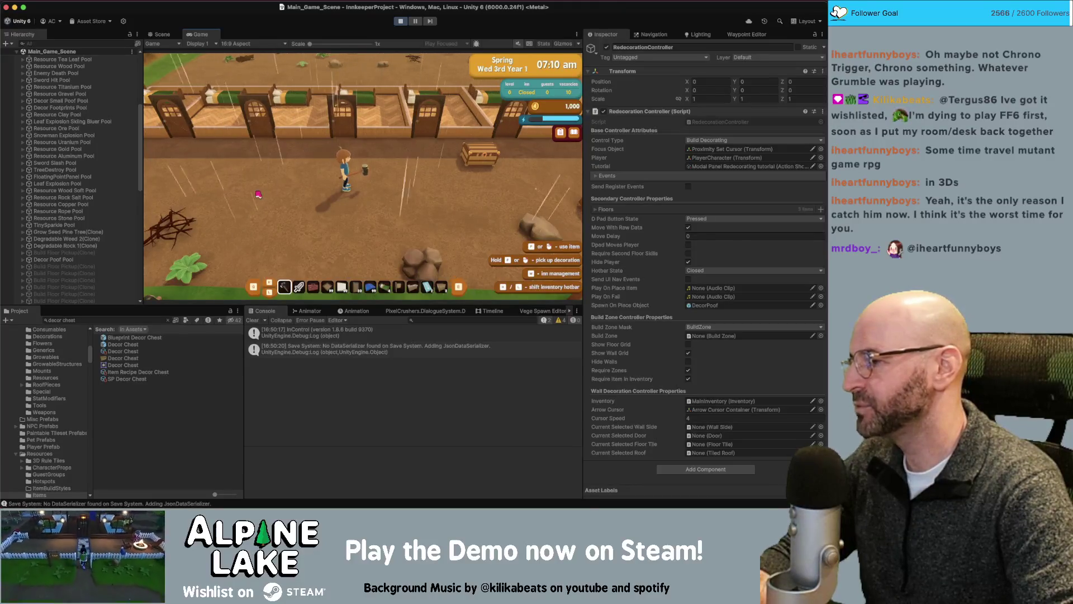
# - Carry the chest to a new floor spot and open its empty storage beside the backpack
pyautogui.press('d')
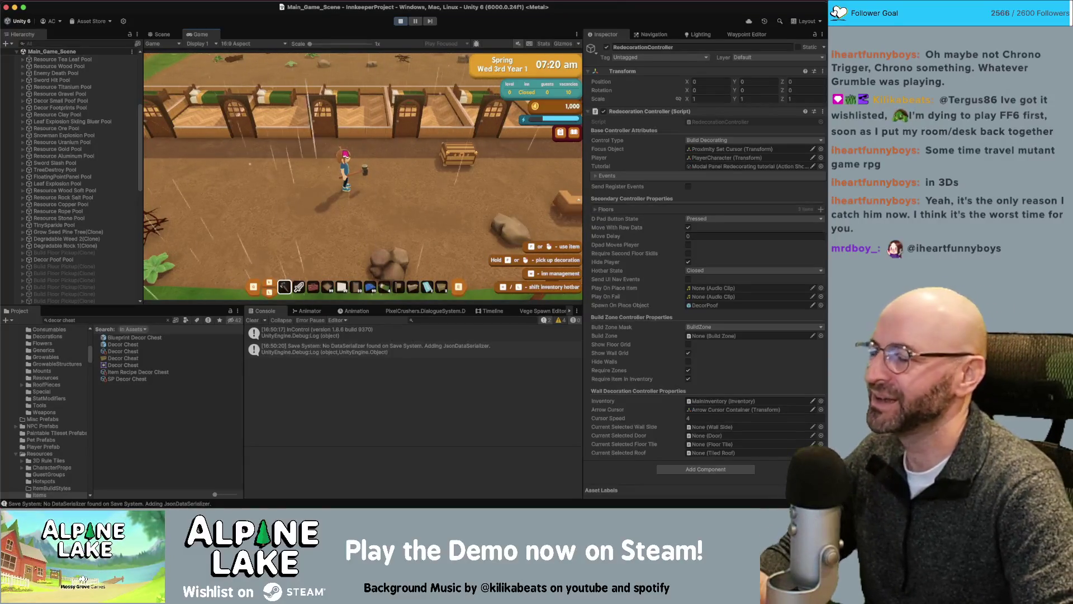
pyautogui.press('d')
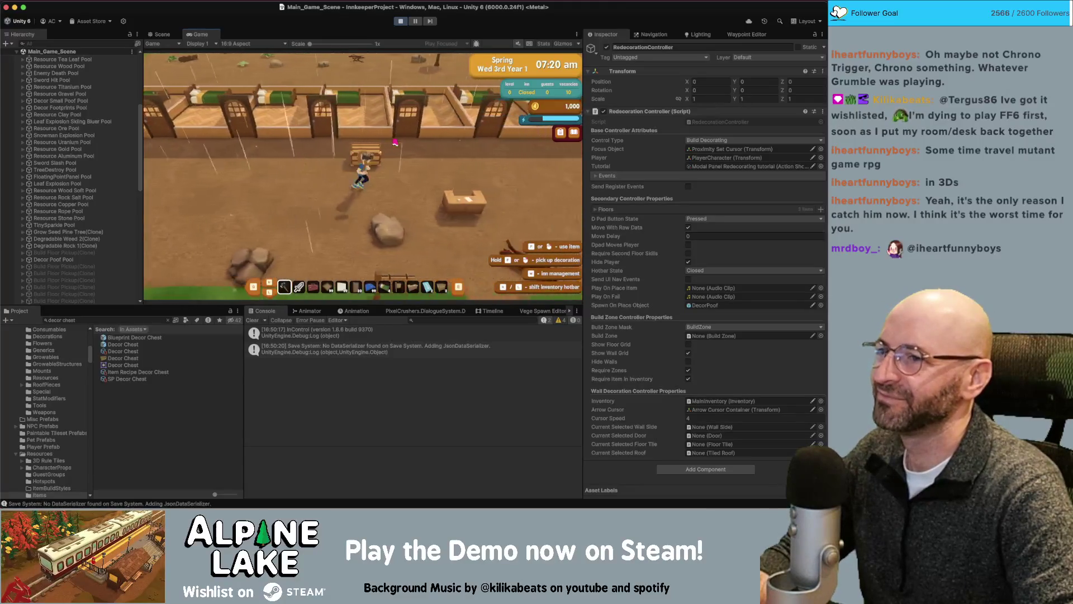
pyautogui.press('a')
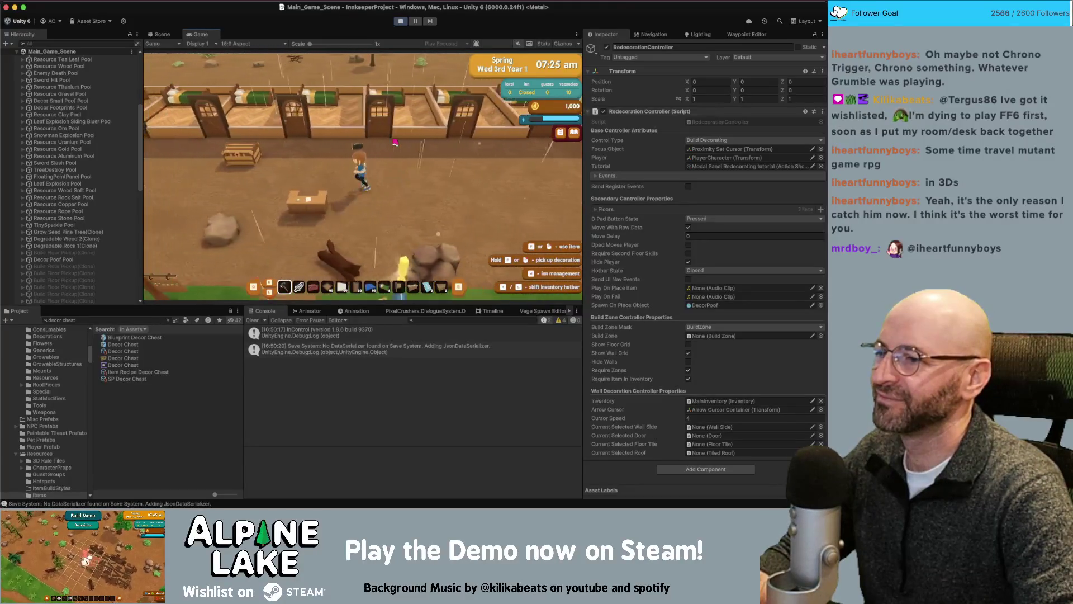
pyautogui.press('d')
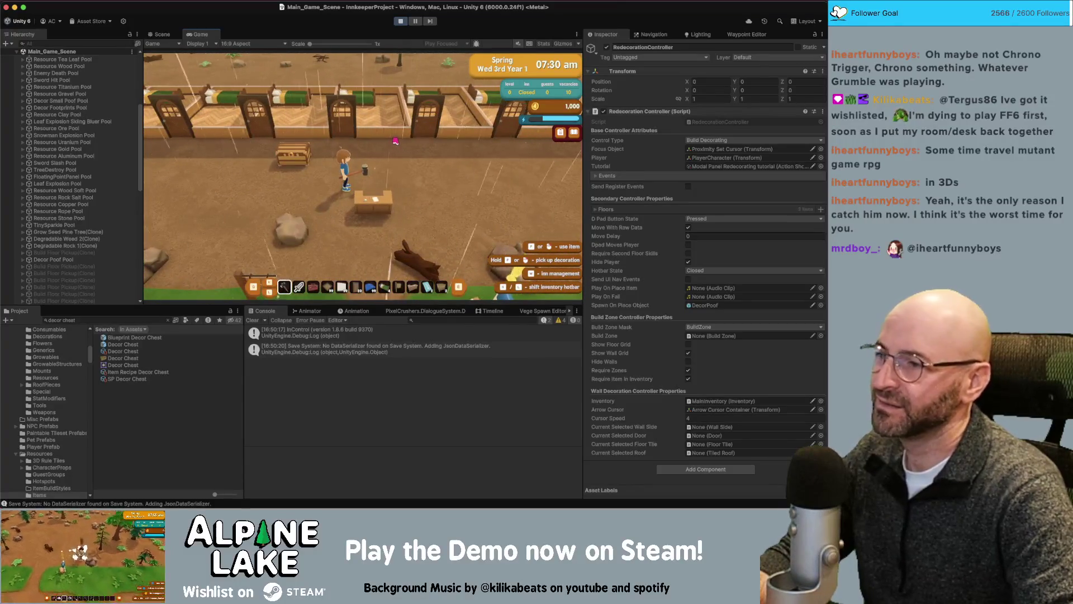
pyautogui.press('a')
pyautogui.press('e')
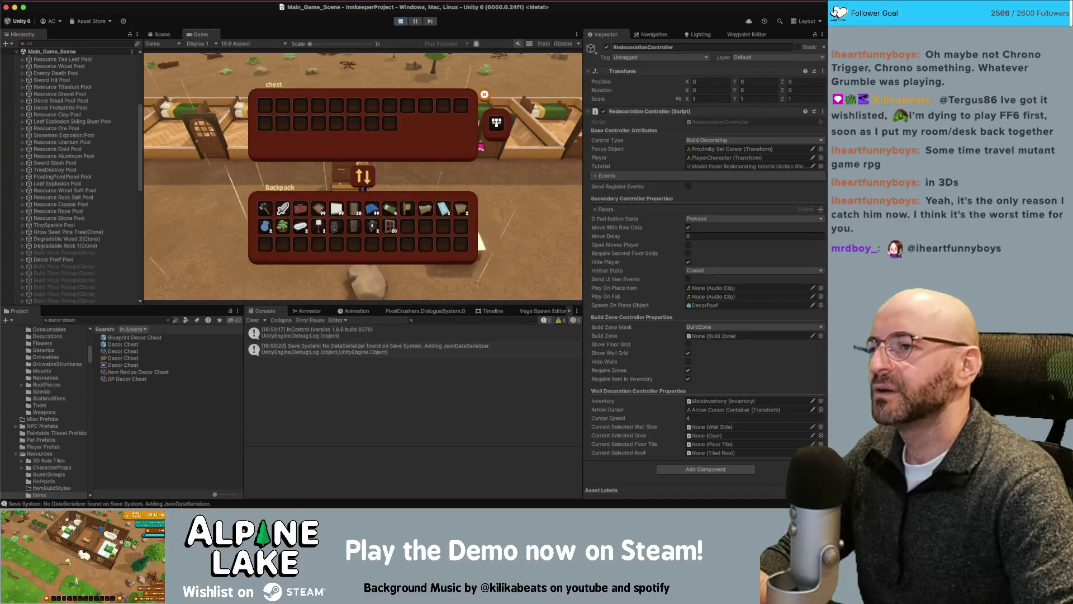
# - Close the chest and backpack panels, scroll the hotbar, walk away, and open the in-game menu
pyautogui.press('Escape')
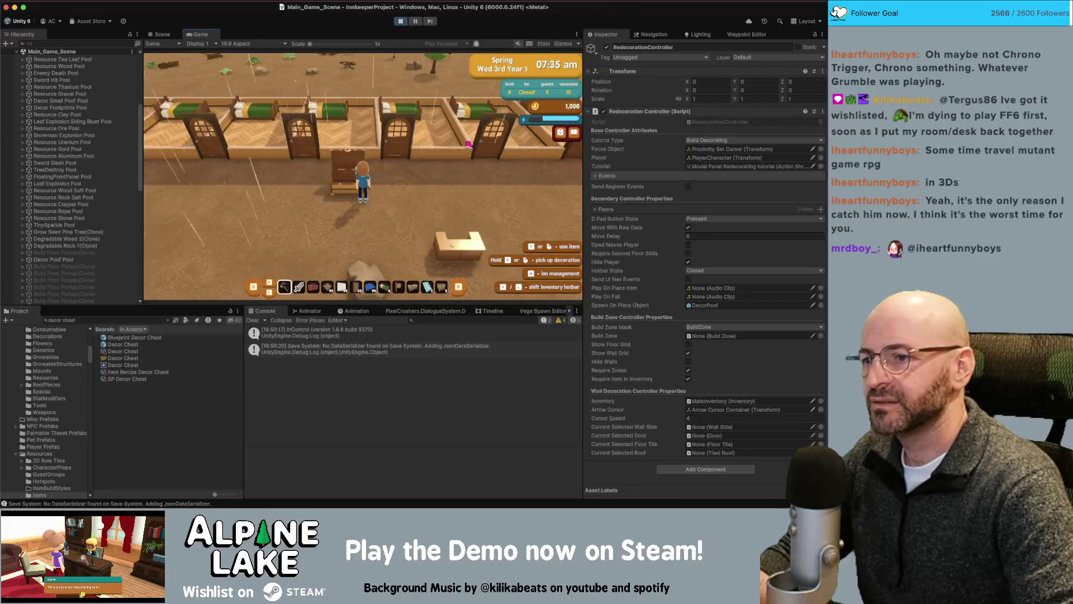
pyautogui.scroll(-3)
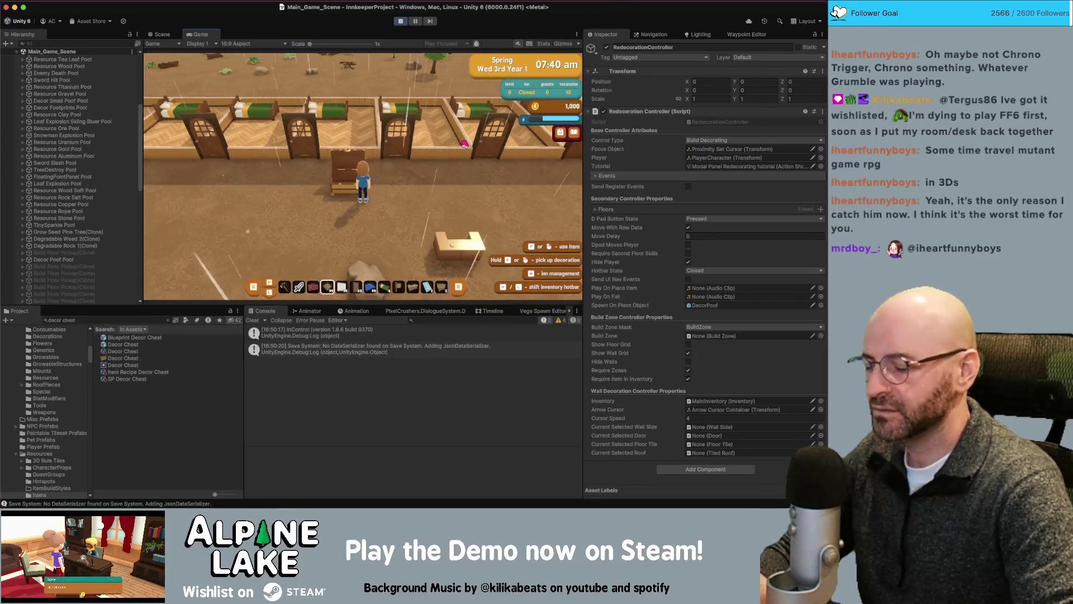
pyautogui.scroll(-3)
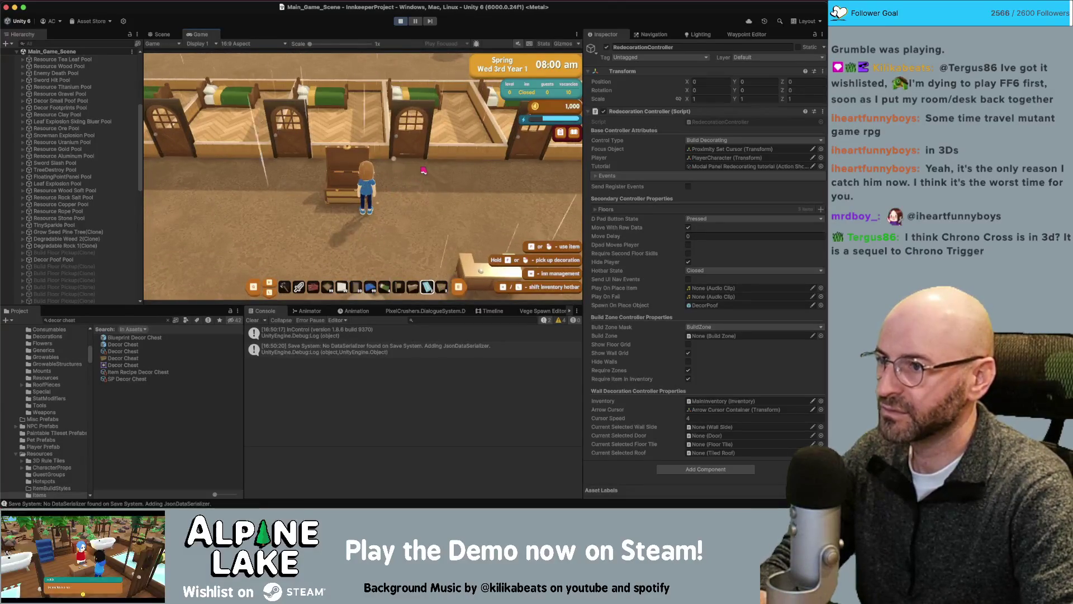
pyautogui.press('d')
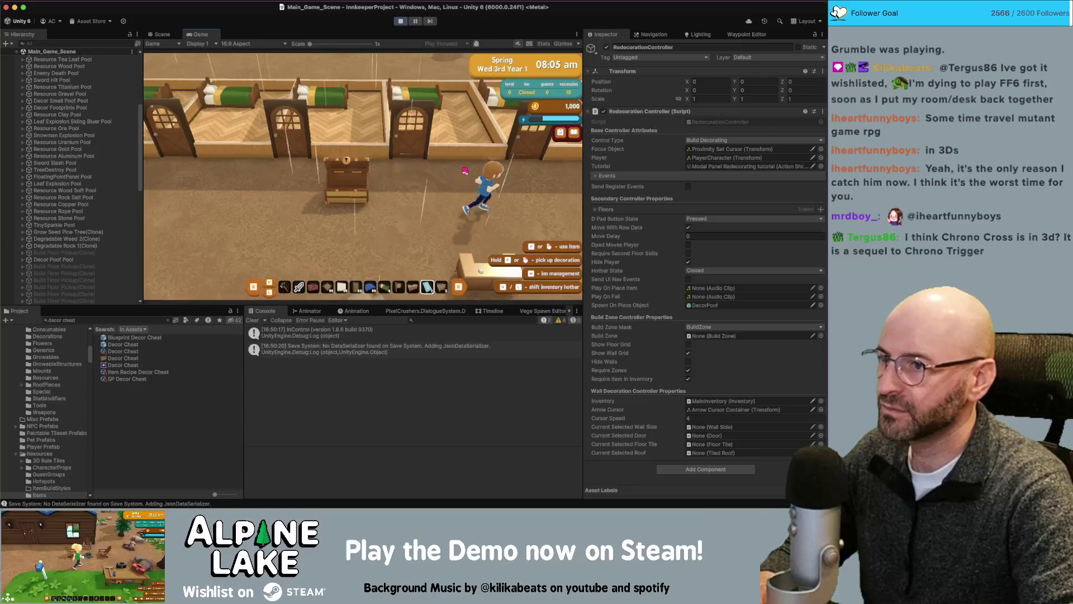
pyautogui.press('Escape')
pyautogui.press('Escape')
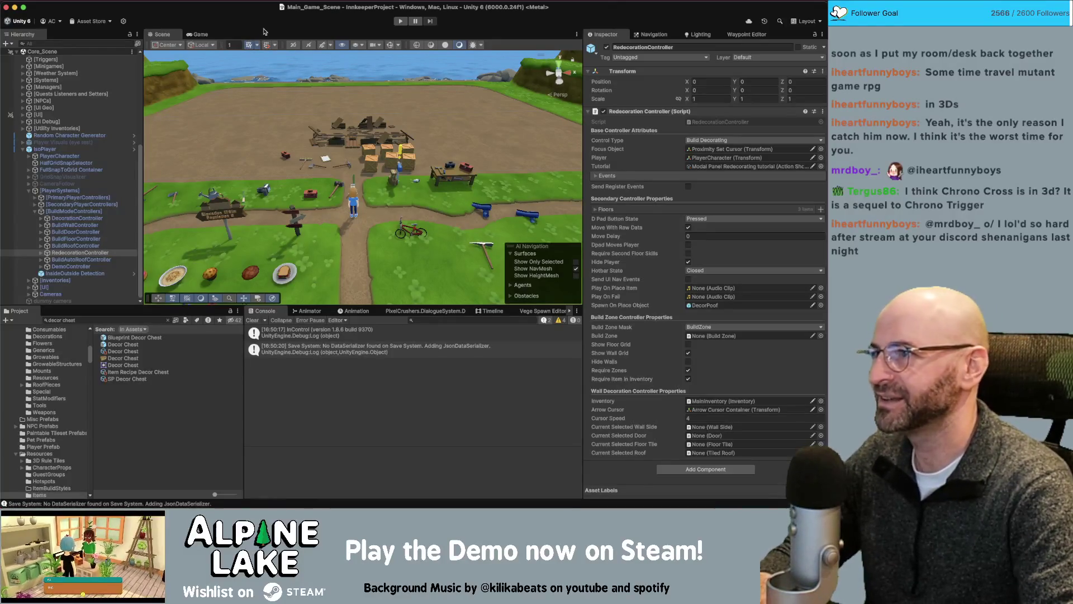
# - Bring the Twitch Video Producer past-broadcasts list in front of Unity
pyautogui.press('super+Tab')
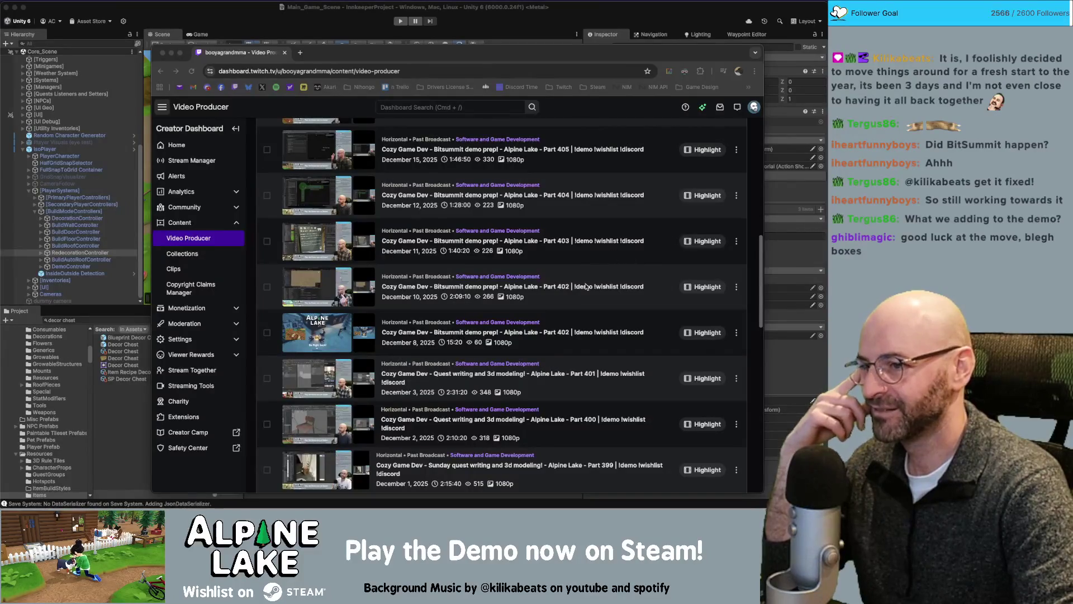
pyautogui.click(574, 331)
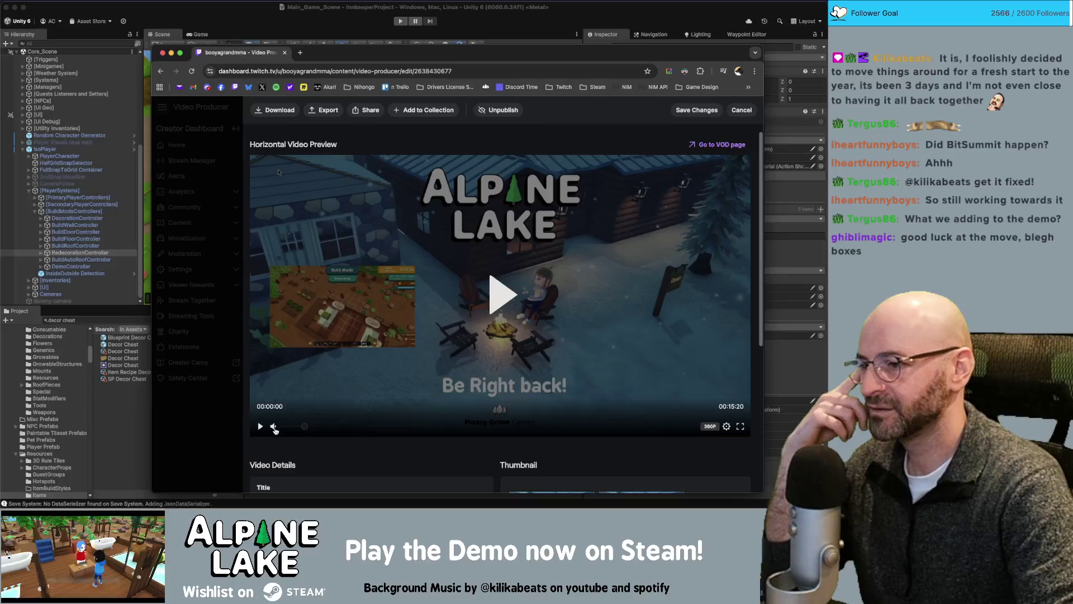
pyautogui.click(480, 301)
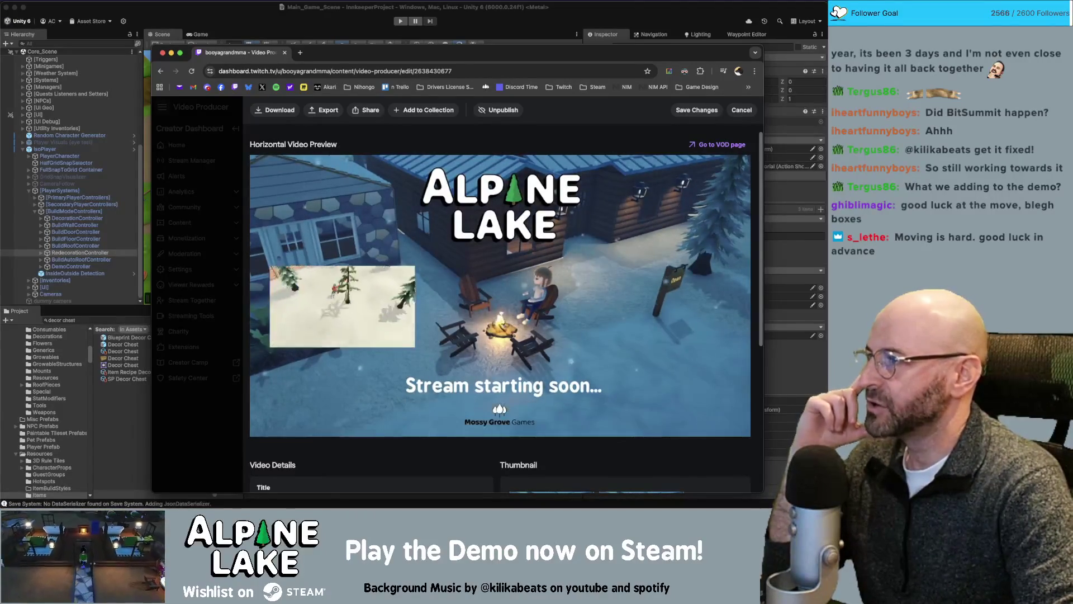
pyautogui.moveTo(428, 348)
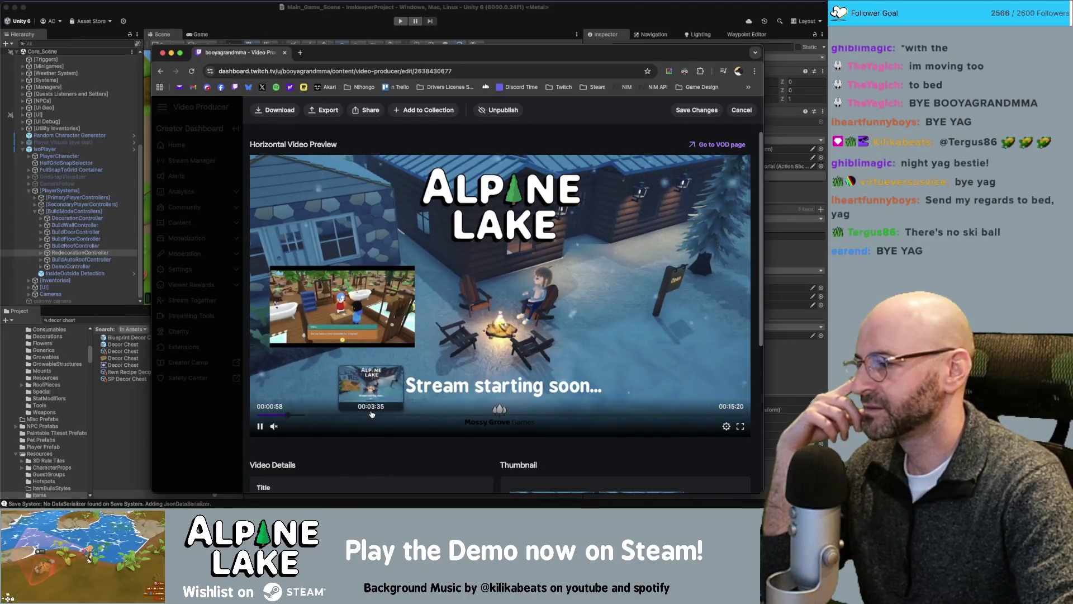
pyautogui.click(399, 414)
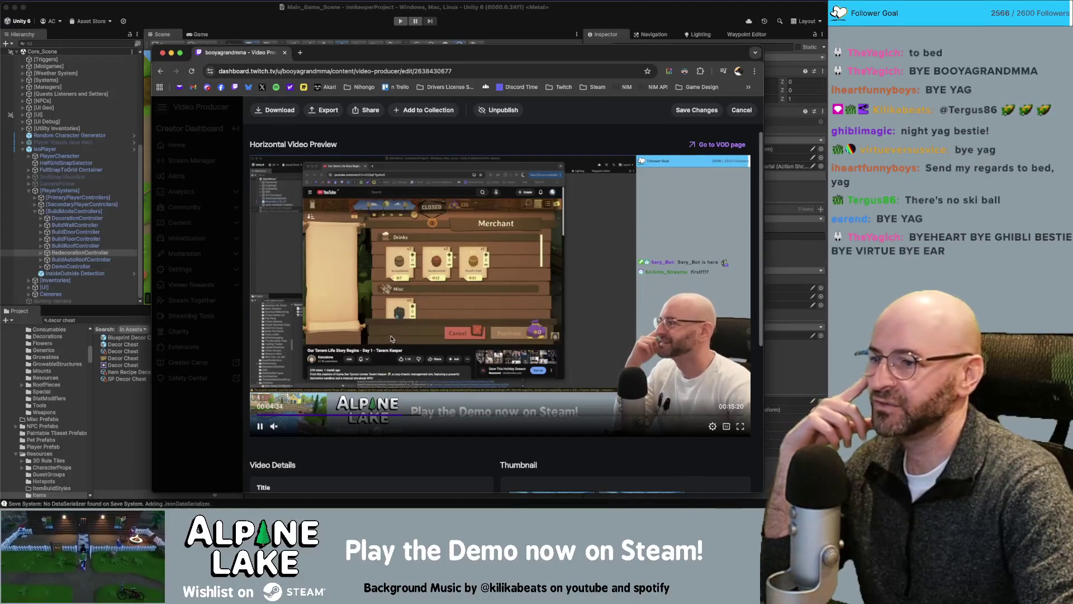
pyautogui.click(430, 417)
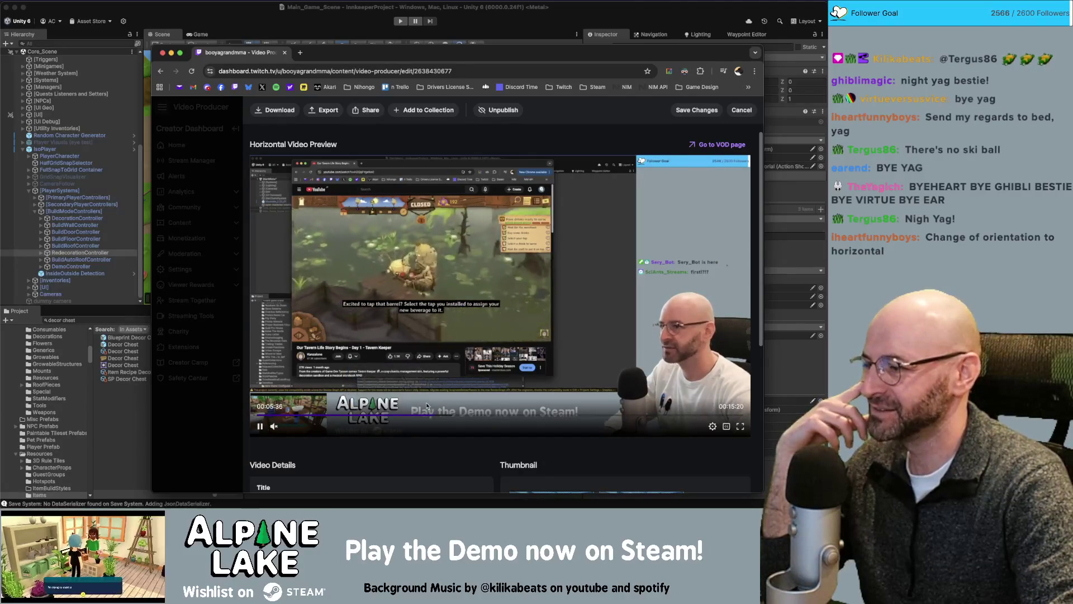
pyautogui.click(468, 414)
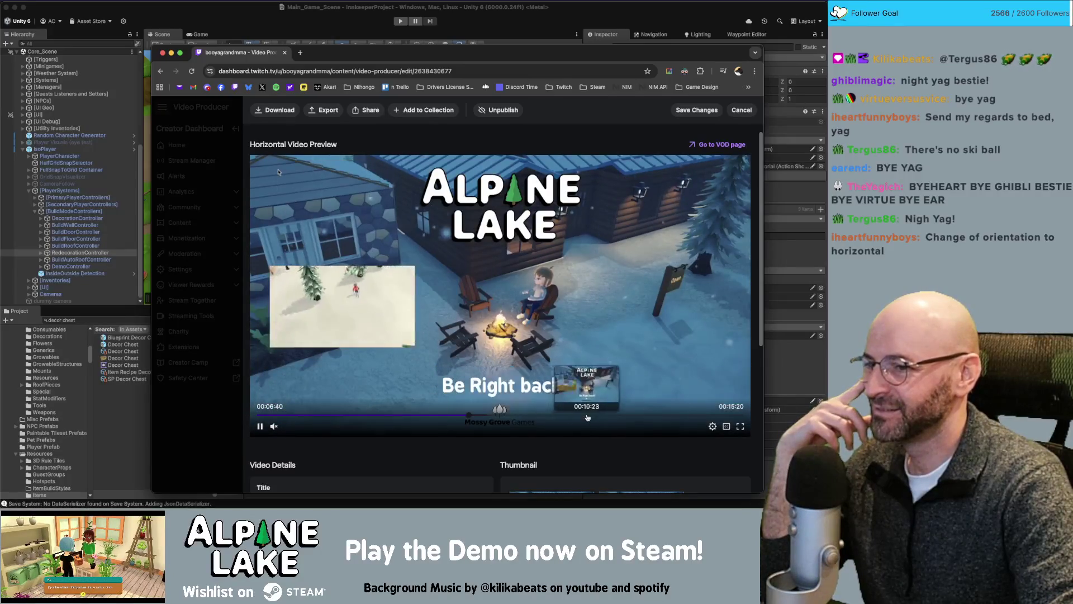
pyautogui.click(510, 414)
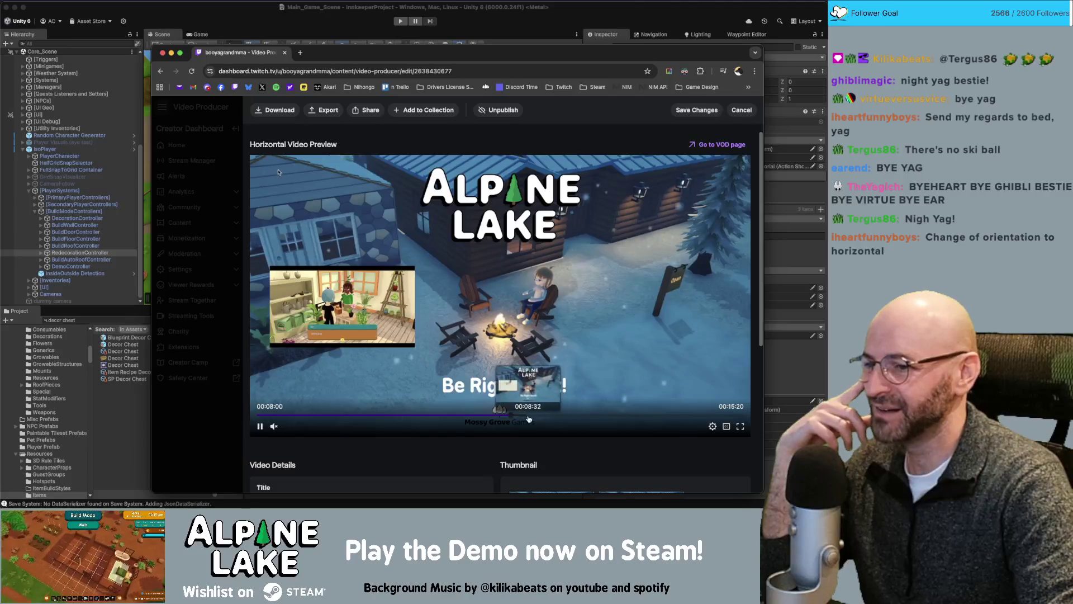
pyautogui.click(550, 415)
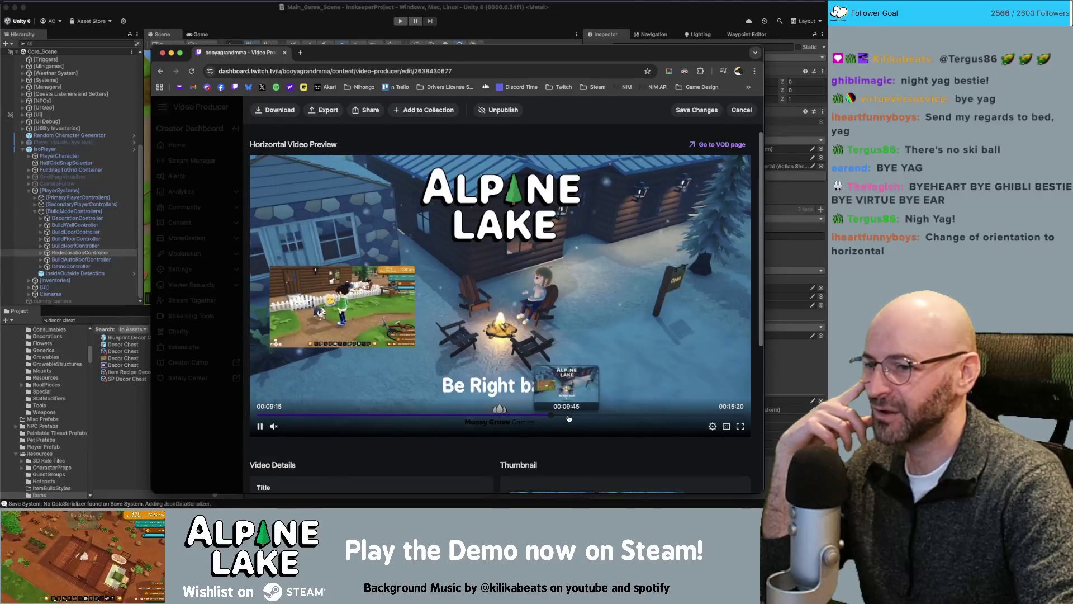
pyautogui.click(573, 415)
pyautogui.click(596, 415)
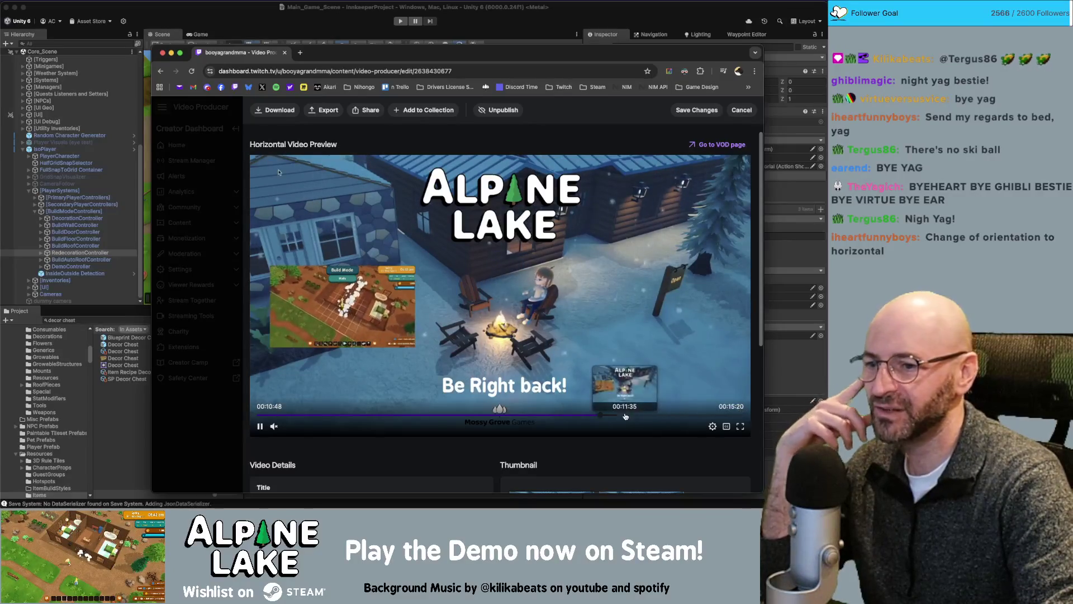
pyautogui.click(624, 415)
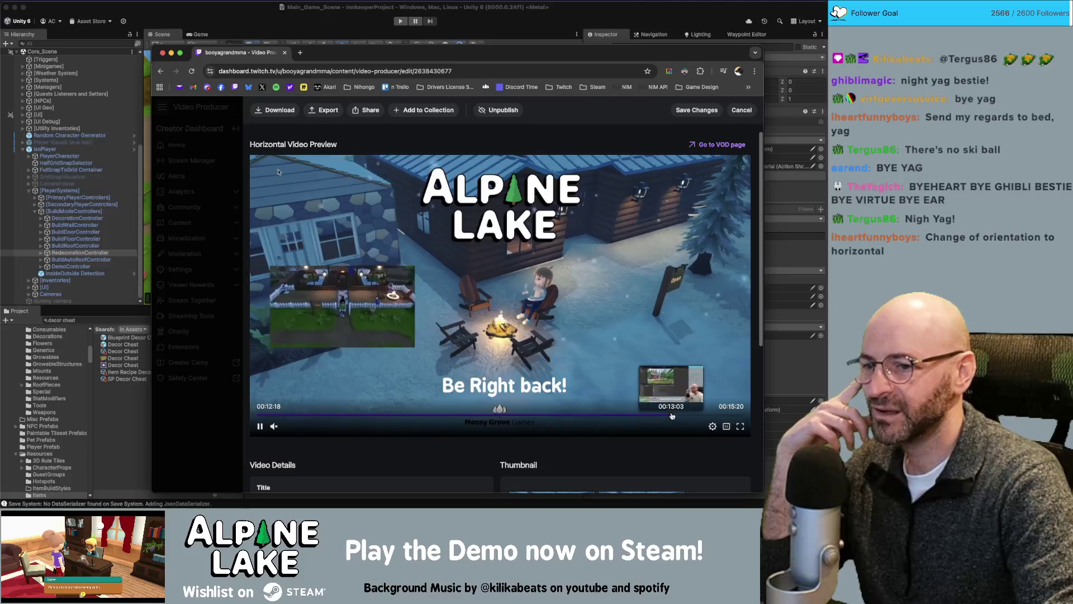
pyautogui.click(672, 415)
pyautogui.click(673, 415)
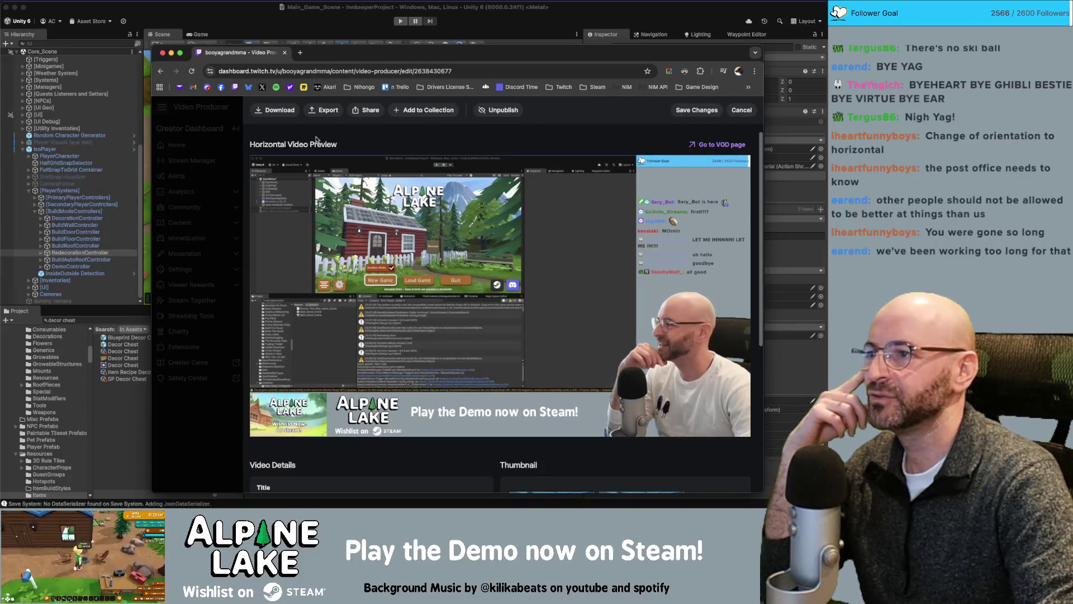
pyautogui.click(742, 110)
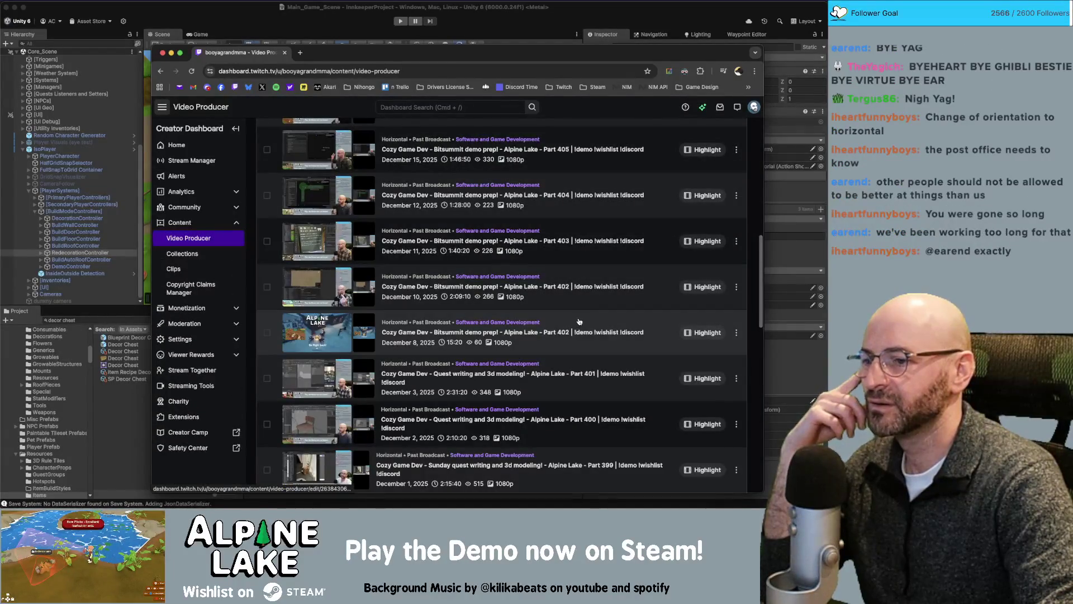
pyautogui.click(557, 290)
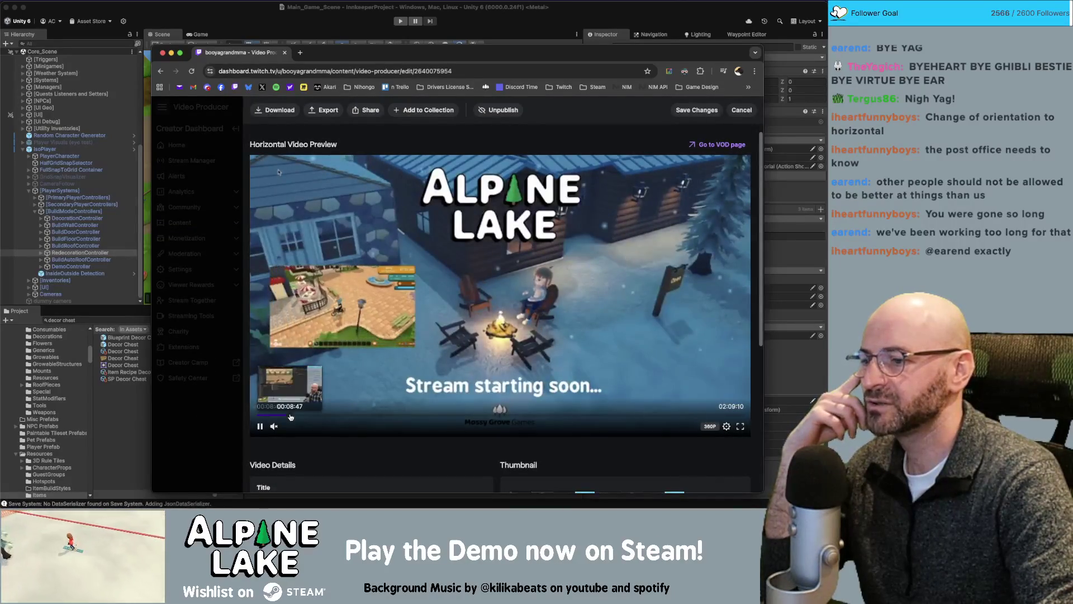
pyautogui.click(290, 416)
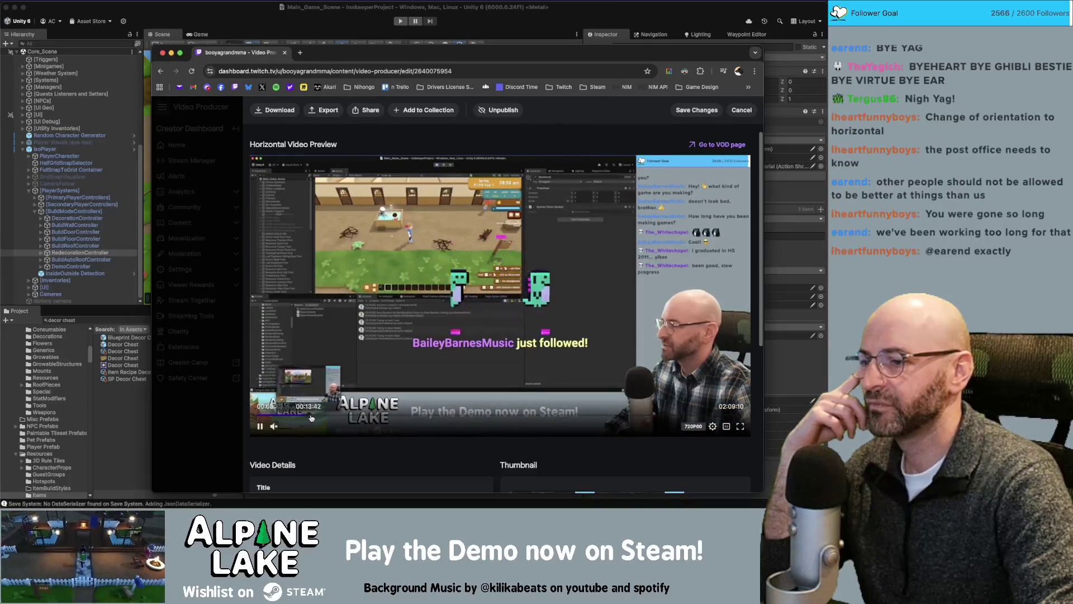
pyautogui.click(314, 418)
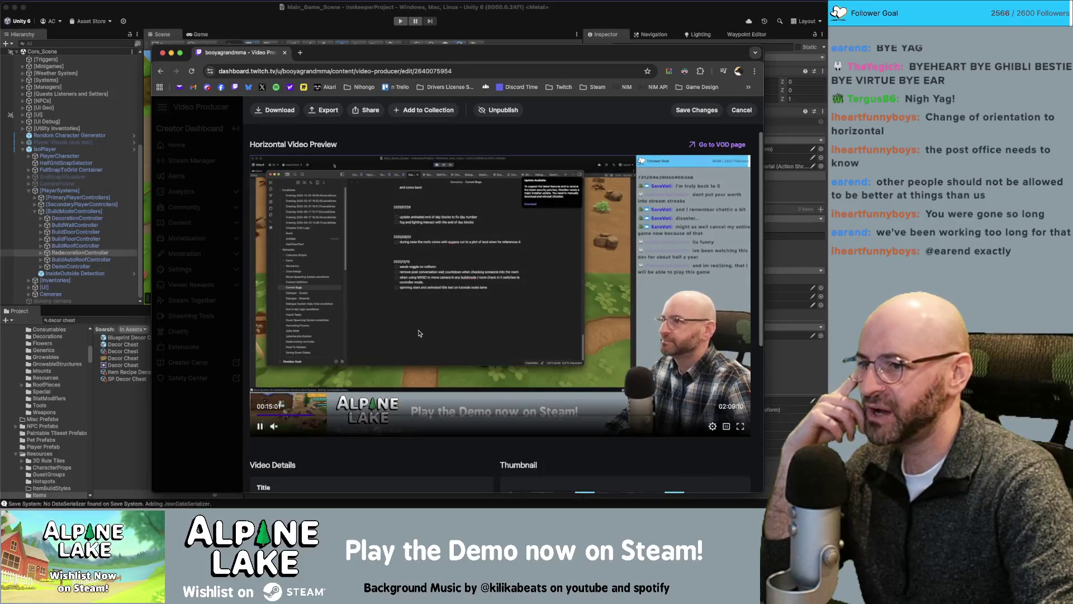
pyautogui.click(332, 416)
pyautogui.moveTo(332, 416); pyautogui.dragTo(376, 417)
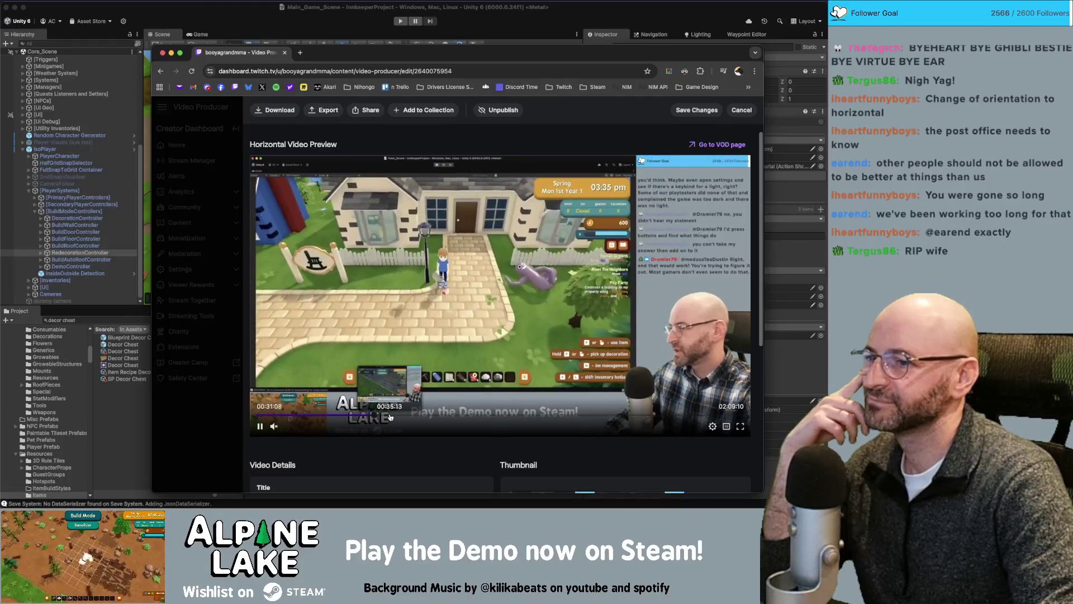
pyautogui.click(390, 416)
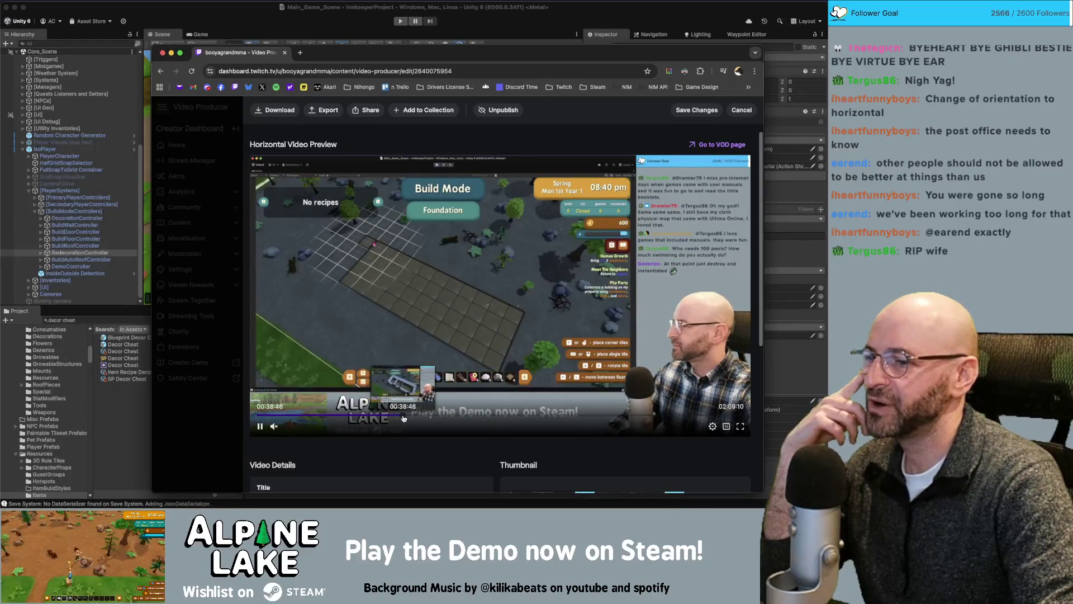
pyautogui.click(402, 417)
pyautogui.moveTo(410, 419); pyautogui.dragTo(448, 418)
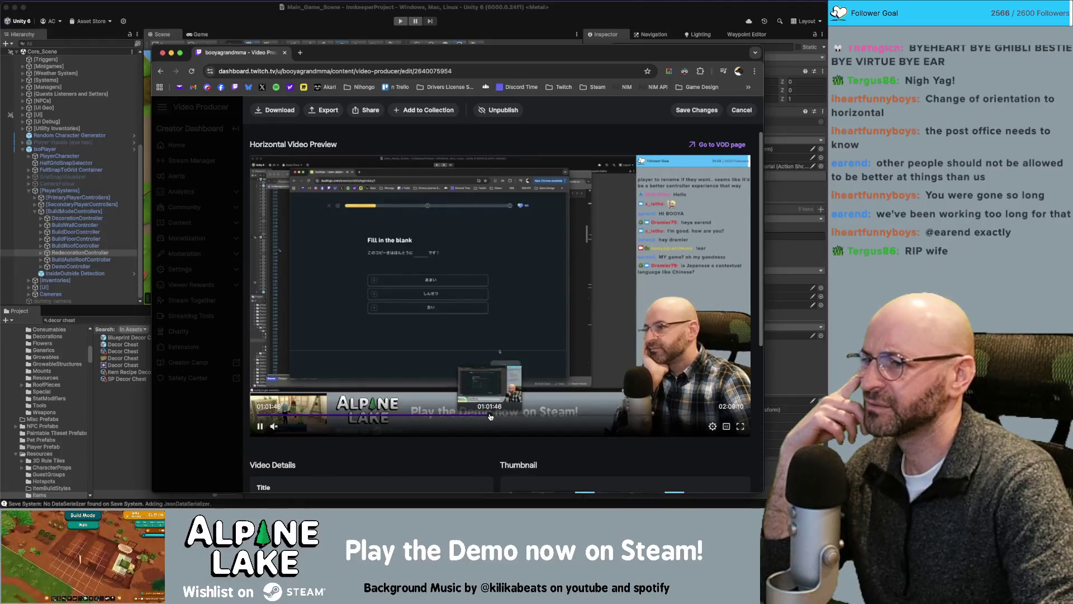
pyautogui.click(510, 416)
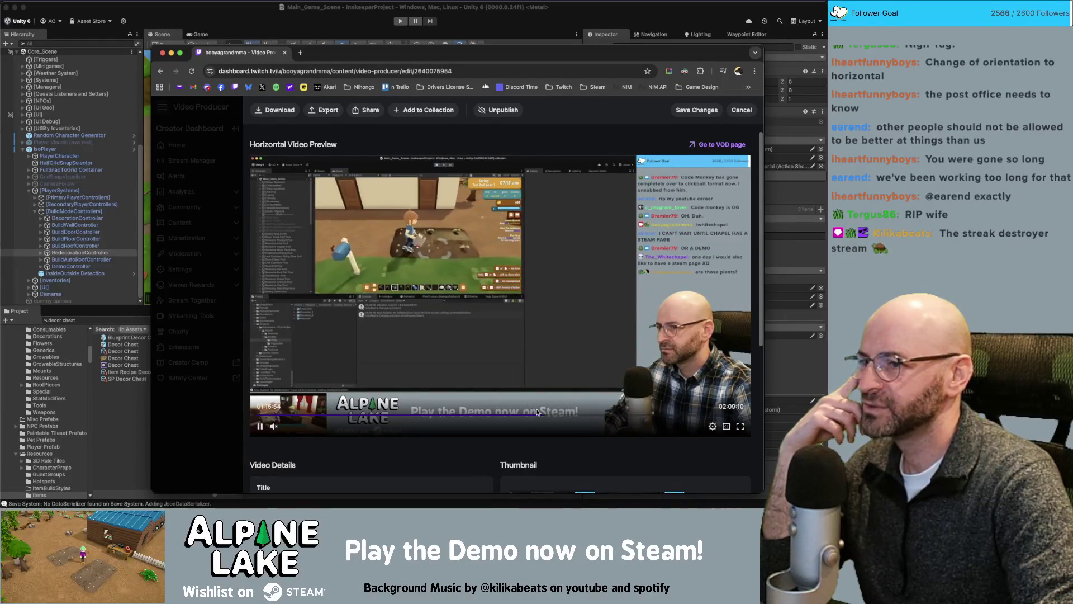
pyautogui.click(557, 416)
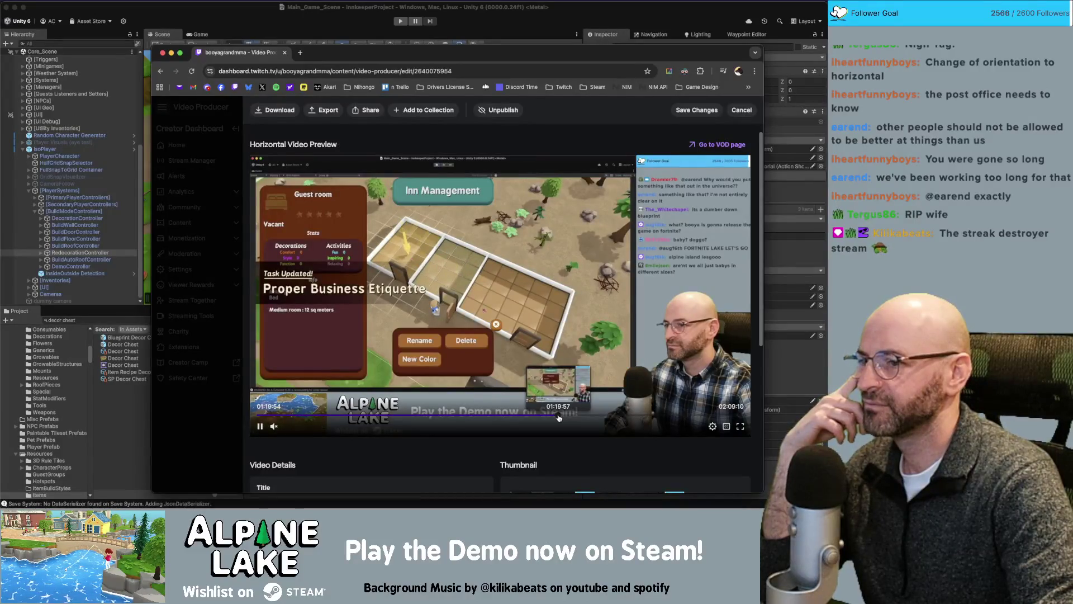
pyautogui.click(568, 417)
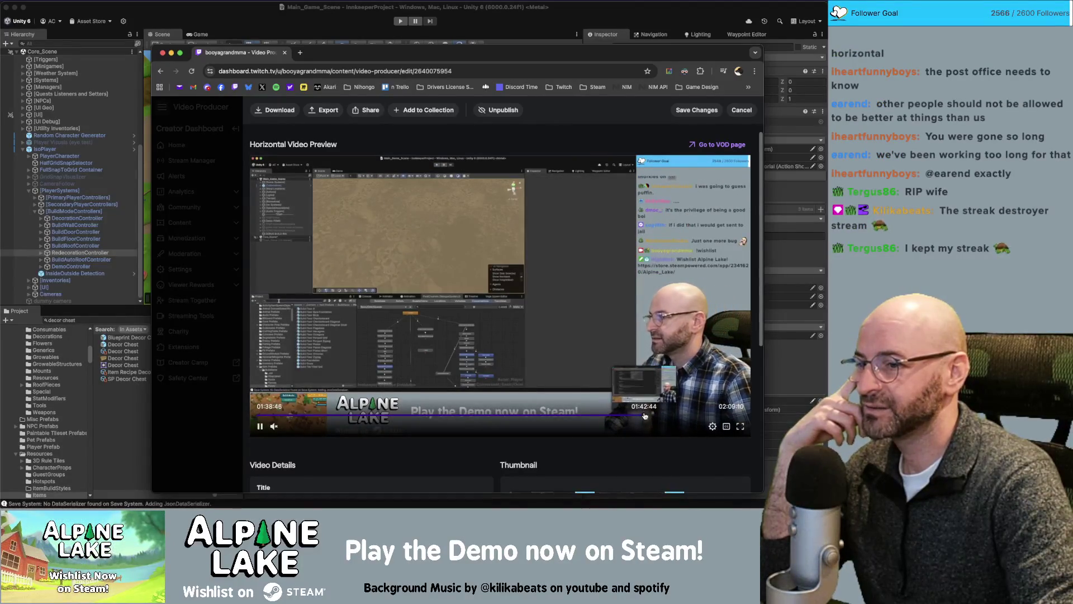
pyautogui.click(645, 416)
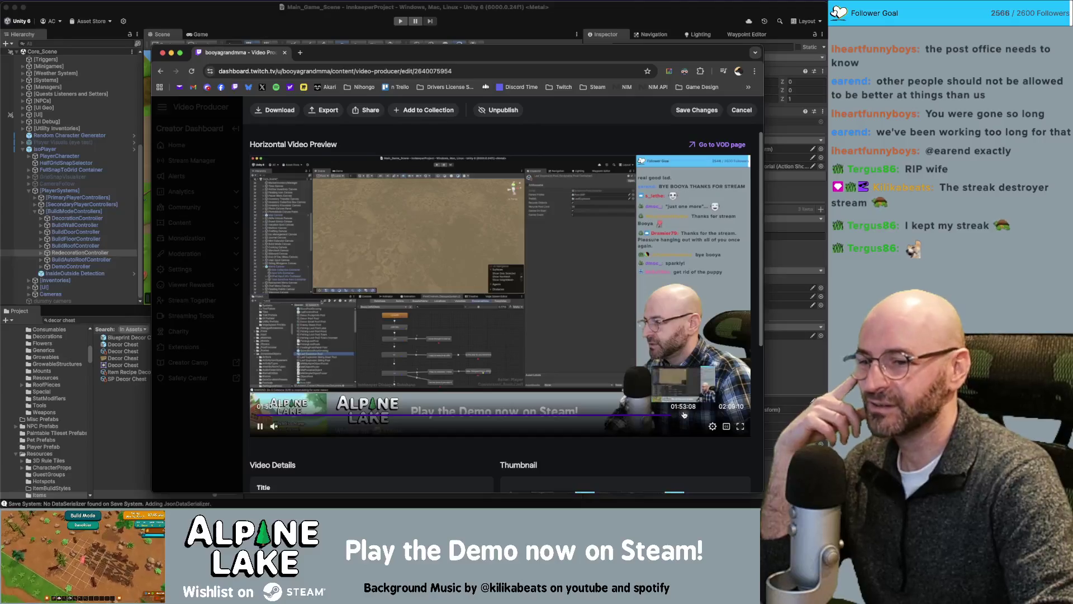
pyautogui.click(687, 416)
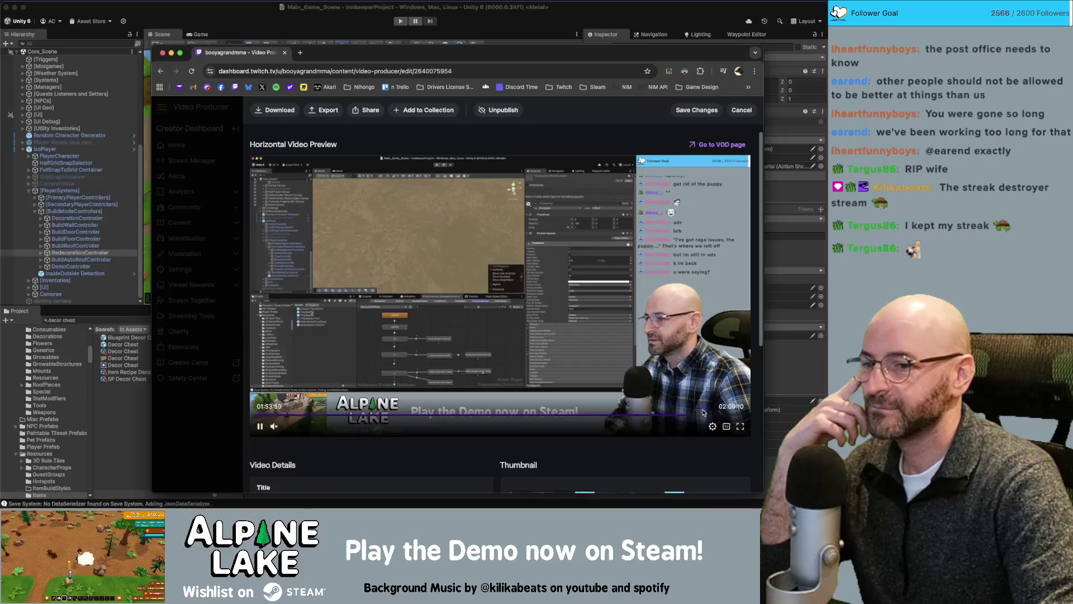
pyautogui.click(703, 414)
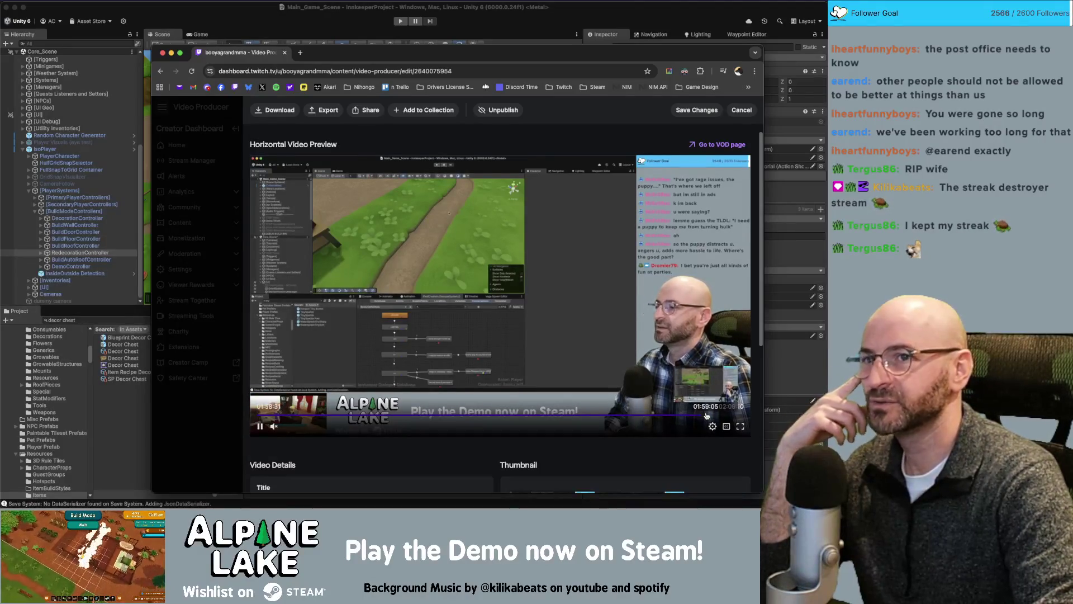
pyautogui.click(721, 416)
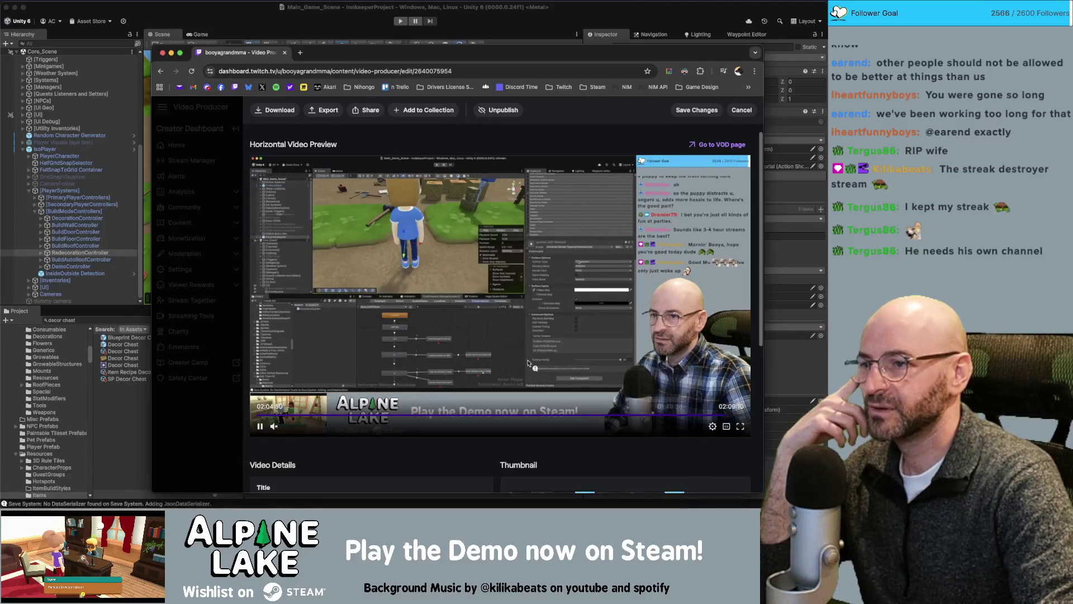
pyautogui.click(383, 419)
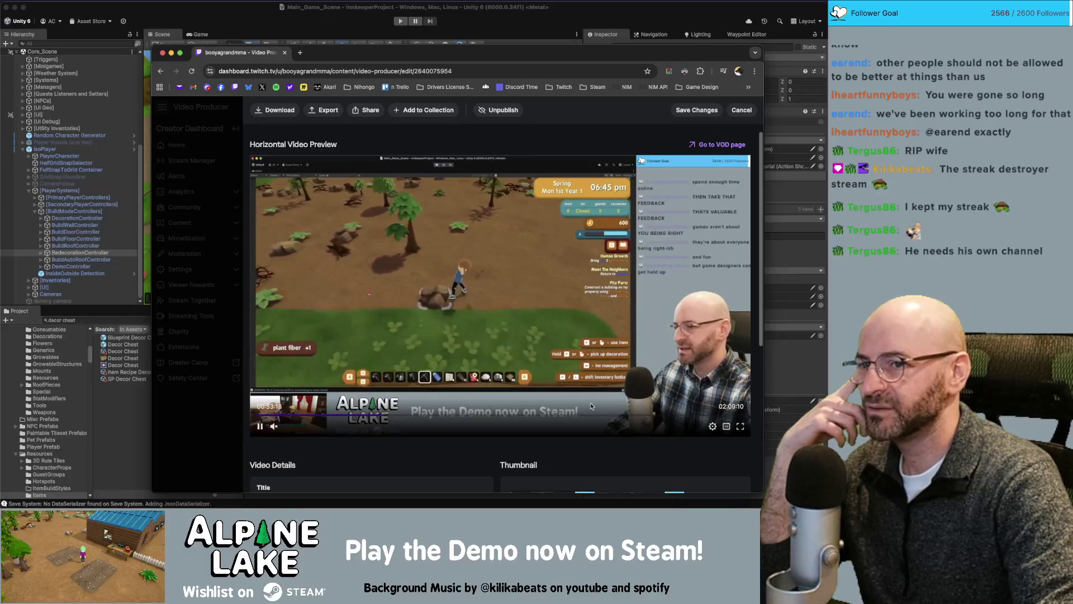
pyautogui.click(403, 419)
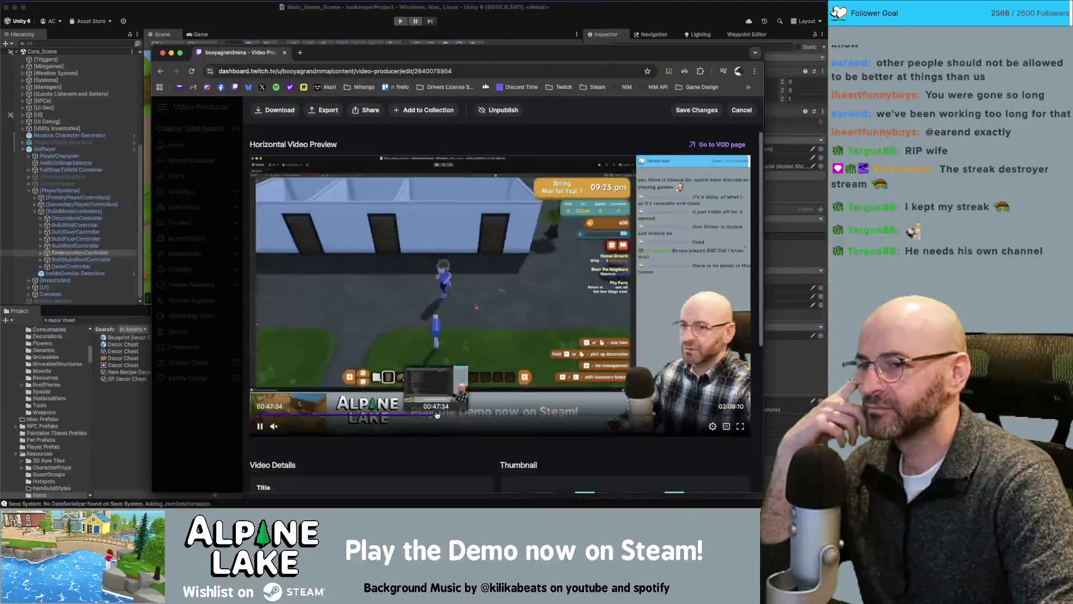
pyautogui.click(437, 414)
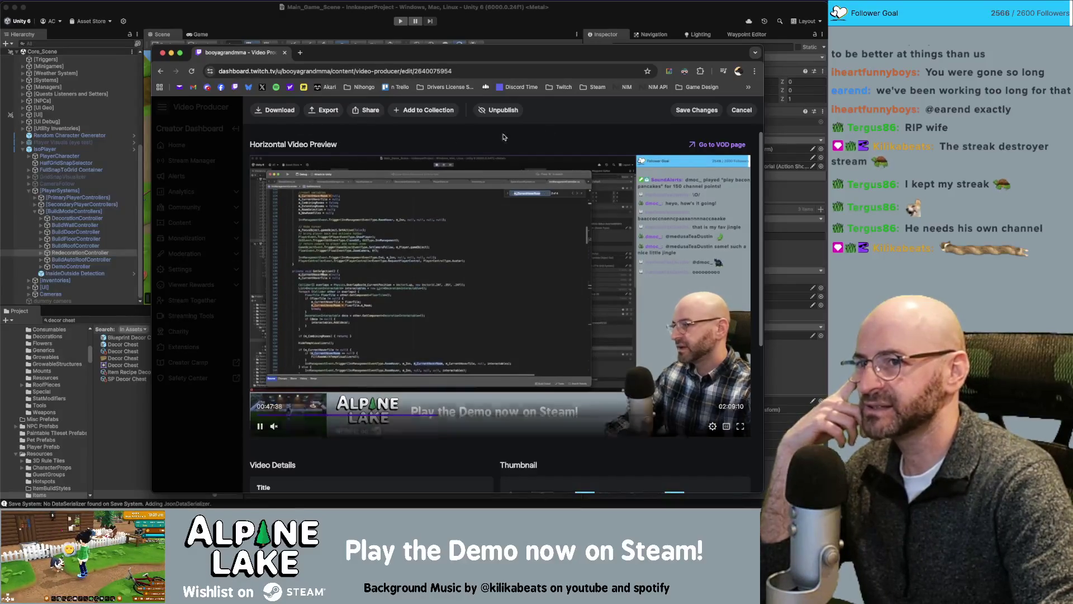
pyautogui.click(742, 109)
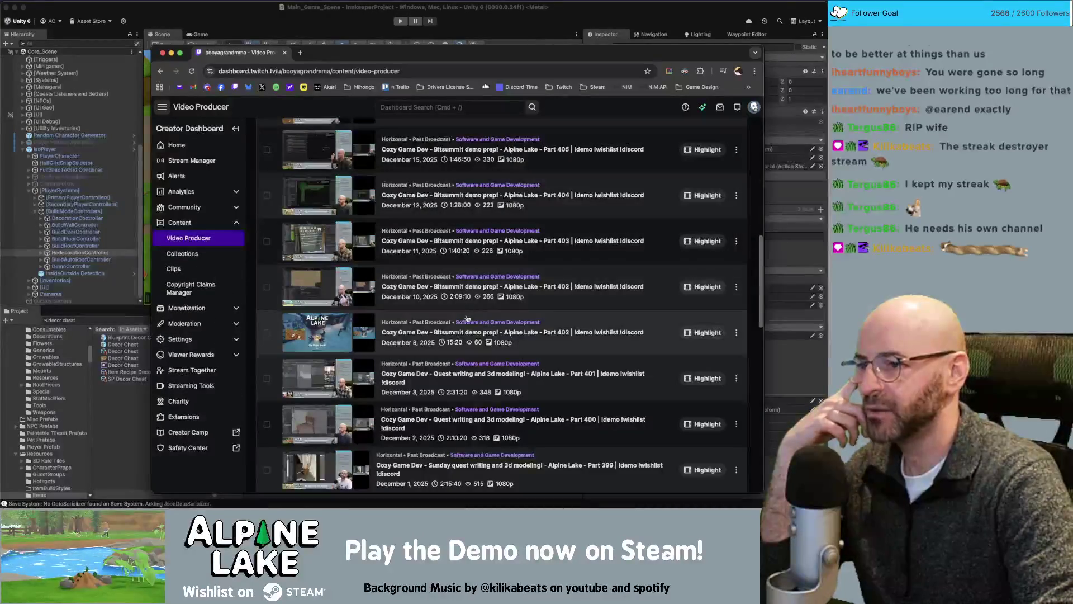
# - Open the Part 401 broadcast and scrub from 54:56 through 1:16 and 1:33 to about 1:46
pyautogui.click(535, 374)
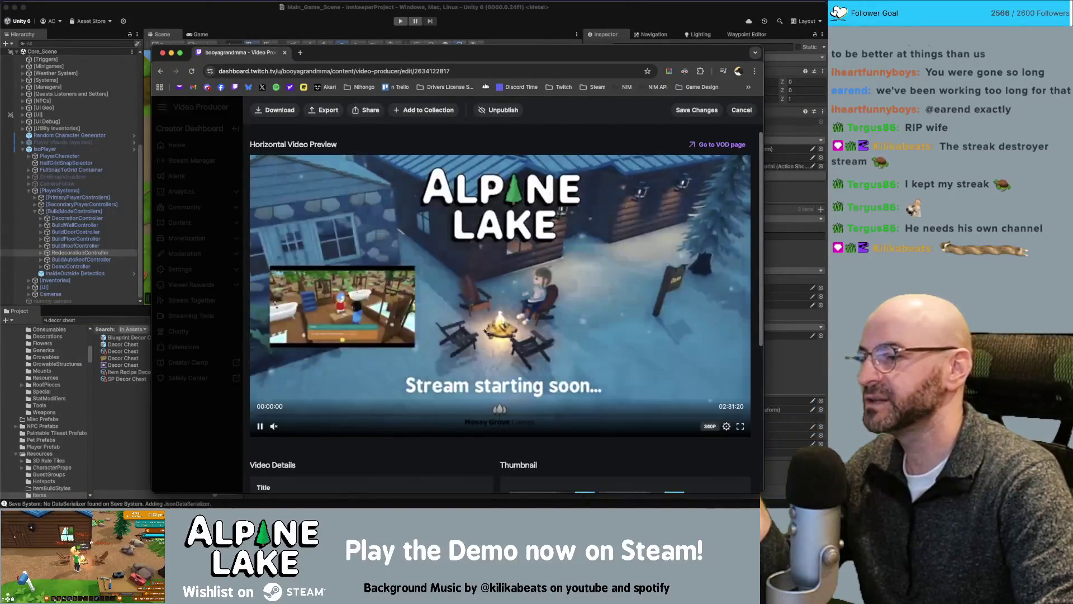
pyautogui.click(434, 415)
pyautogui.click(501, 415)
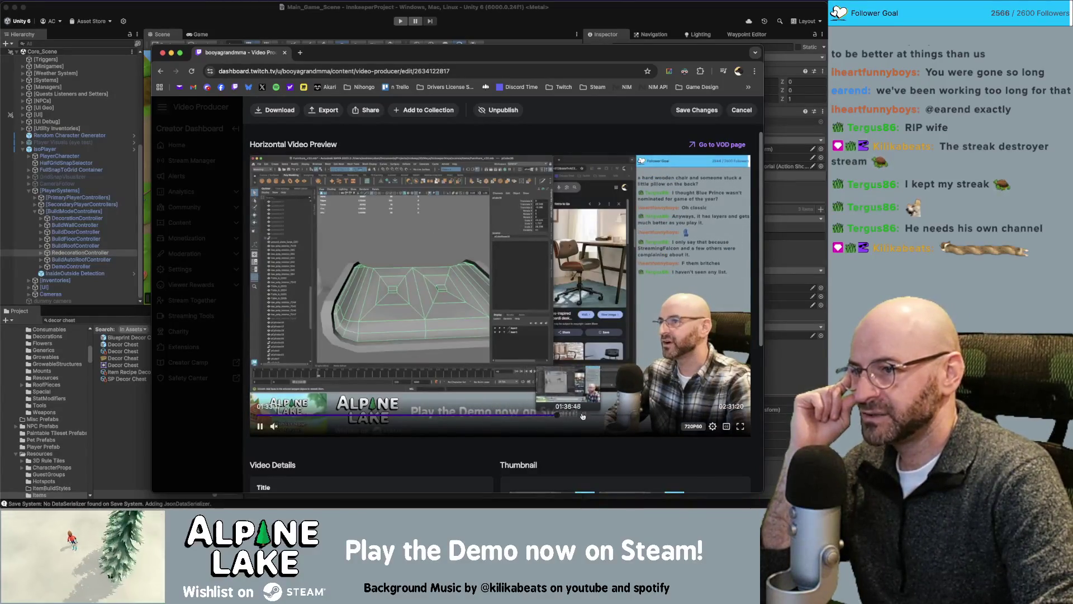
pyautogui.click(558, 415)
pyautogui.click(600, 415)
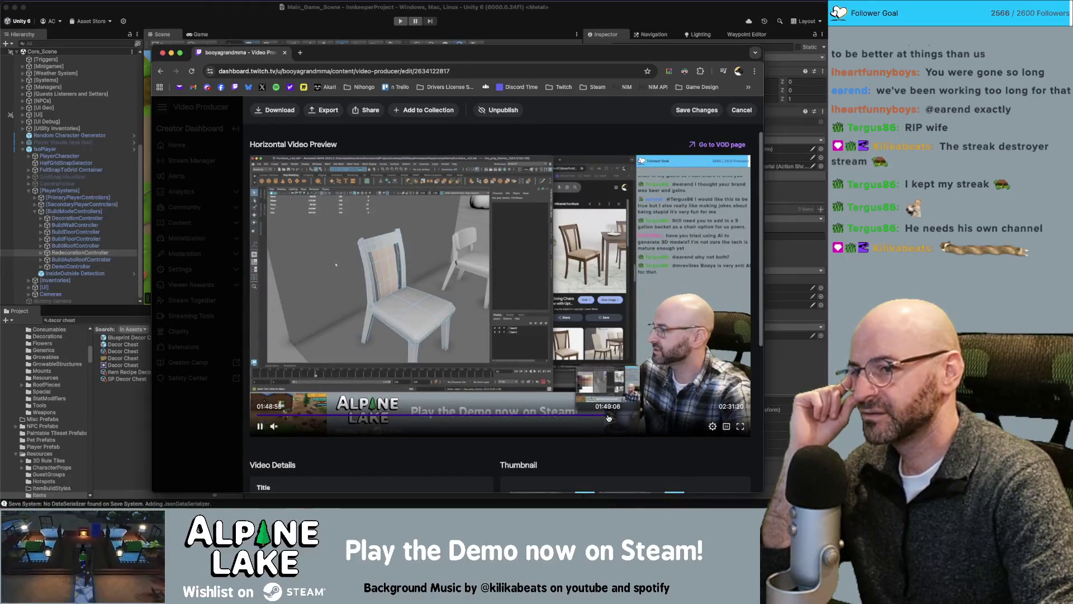
# - Seek to 01:56:44, 01:57:40, 01:51:47, then 02:23:01, and close the browser window
pyautogui.click(632, 415)
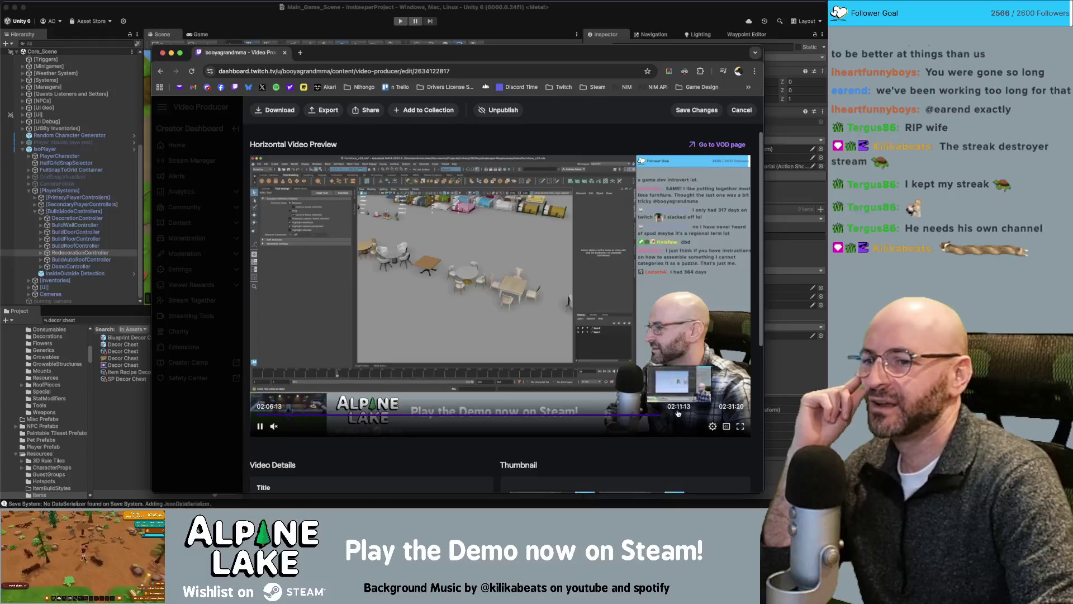
pyautogui.click(637, 418)
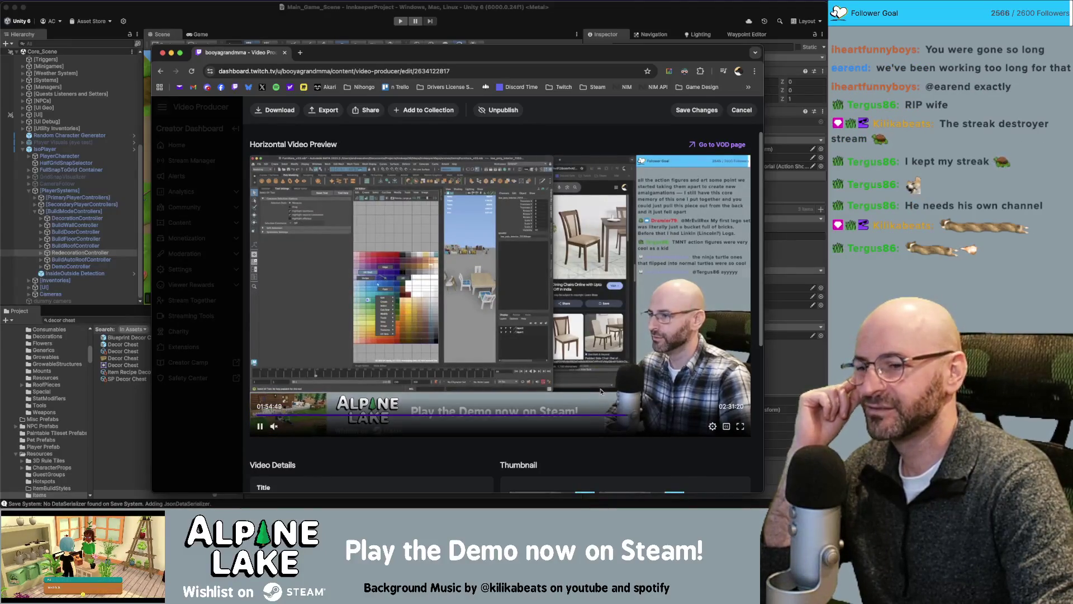
pyautogui.click(617, 416)
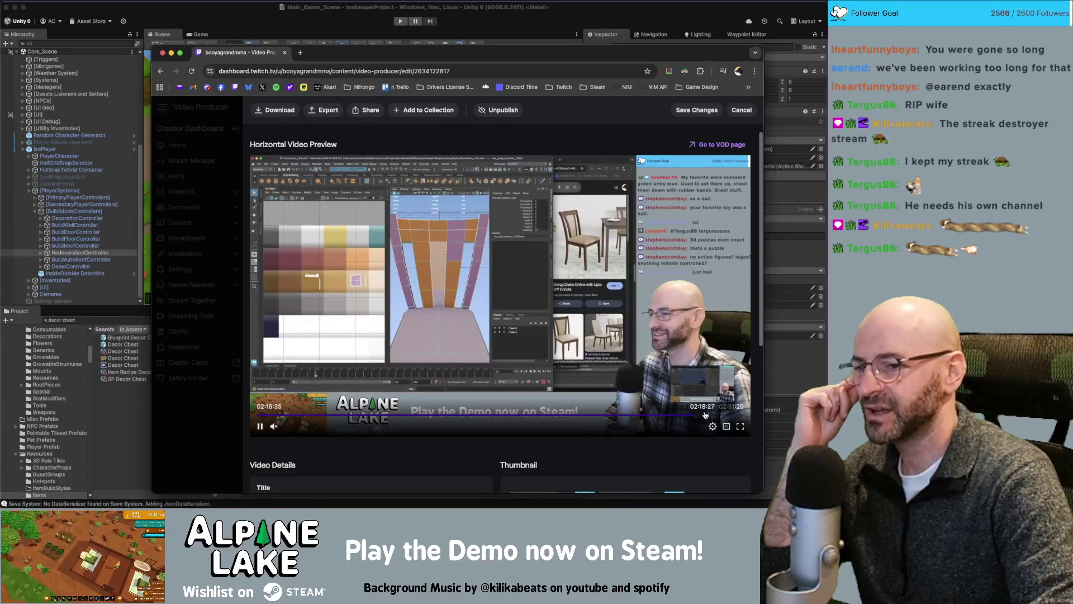
pyautogui.click(713, 416)
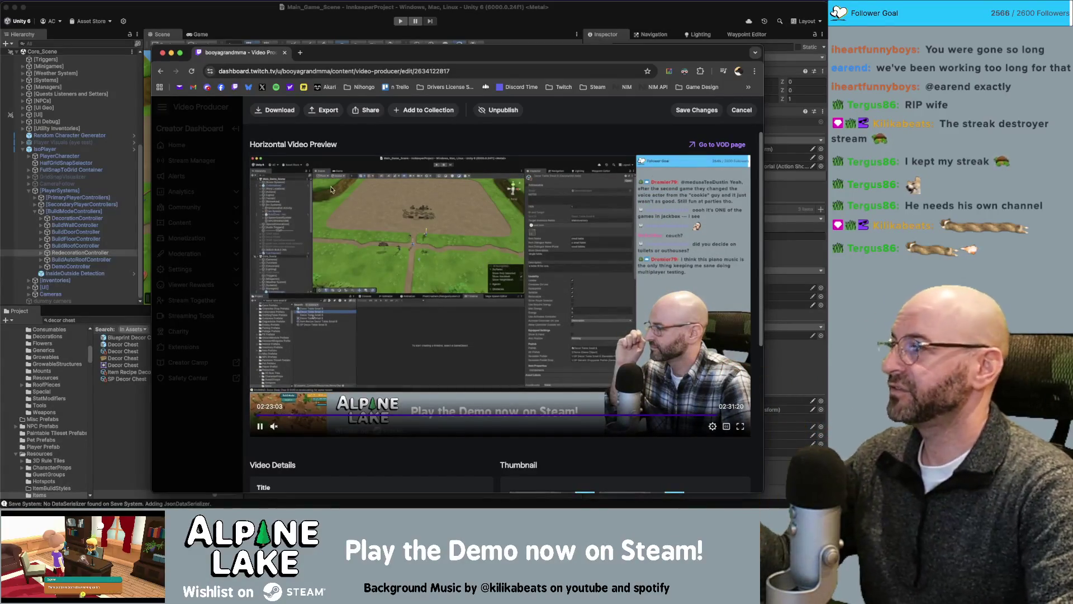
pyautogui.press('super+w')
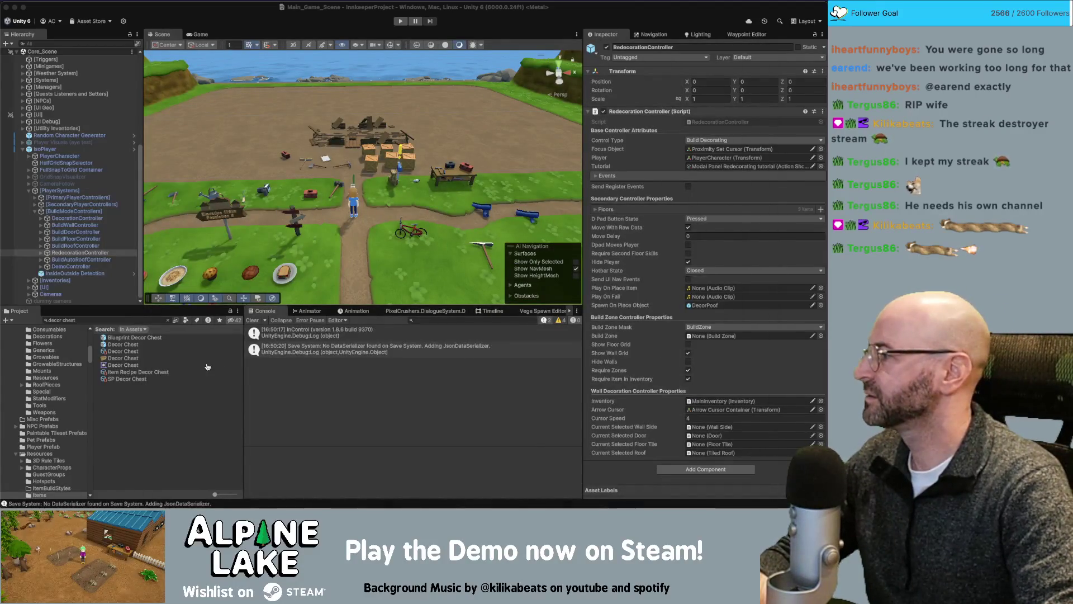
# - In Maya's Building_Pieces_v06 scene, collapse the UV Editor to widen the 3D view and save
pyautogui.press('super+Tab')
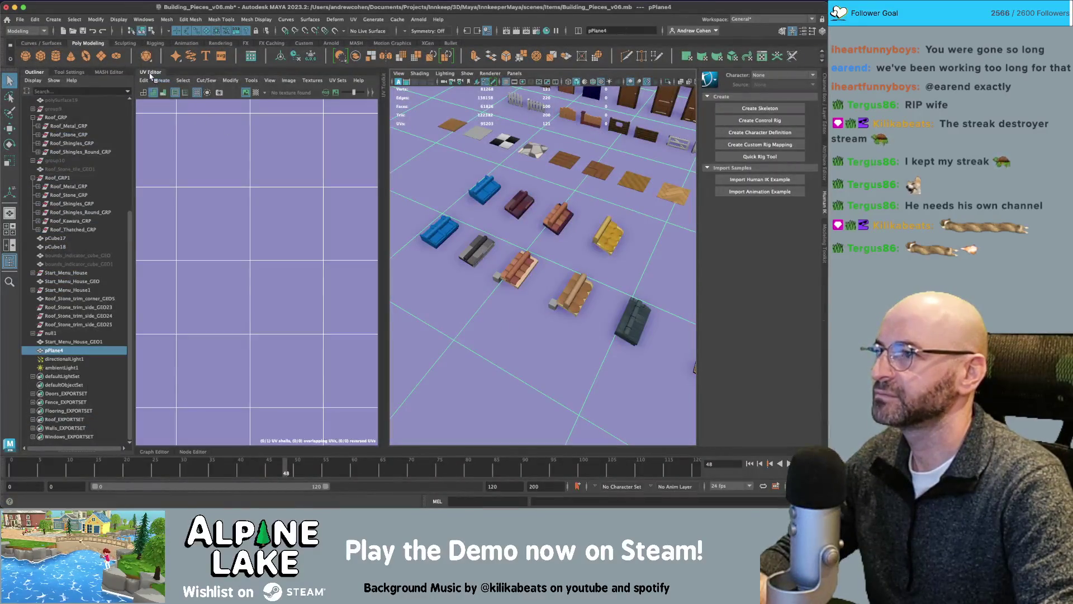
pyautogui.click(151, 75)
pyautogui.scroll(-3)
pyautogui.moveTo(335, 167); pyautogui.dragTo(317, 162)
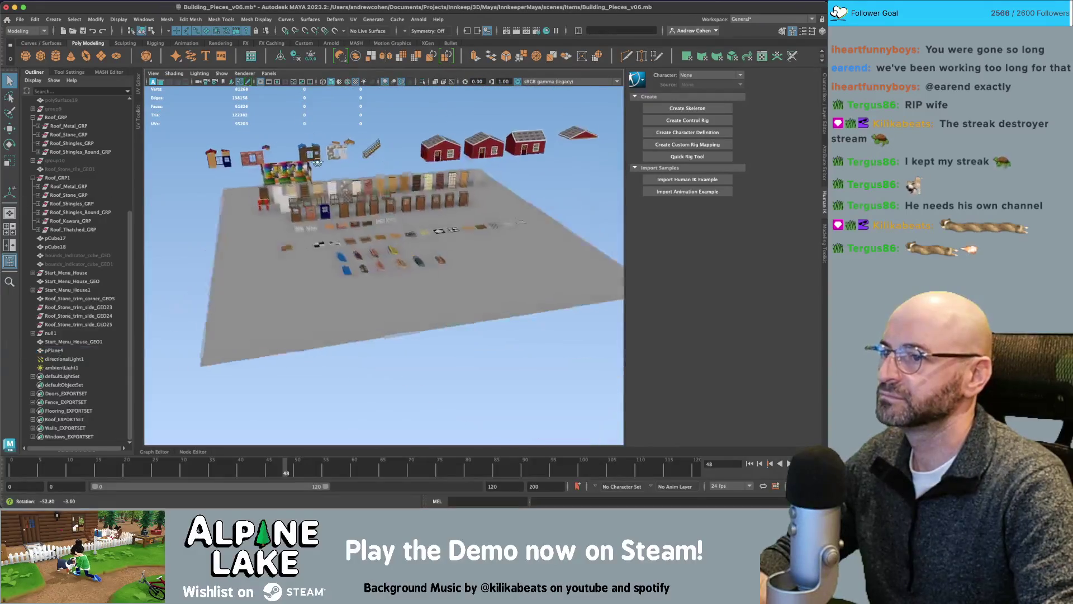
pyautogui.scroll(3)
pyautogui.press('super+s')
pyautogui.moveTo(438, 226); pyautogui.dragTo(427, 224)
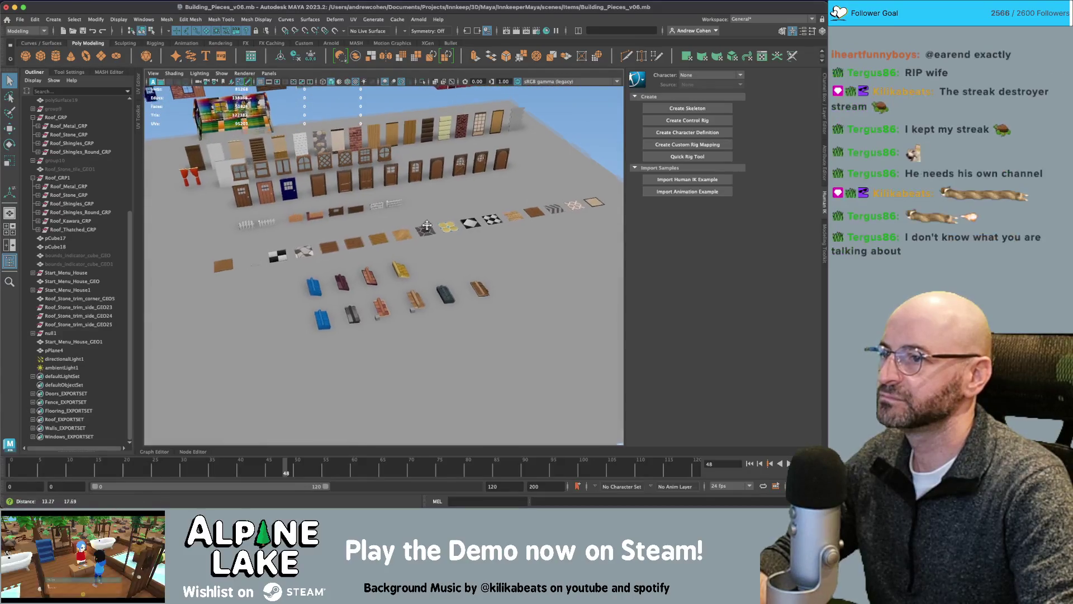
# - Select and frame Floor_Straw_GEO, then tumble to view the straw floor tile from below
pyautogui.click(355, 241)
pyautogui.press('f')
pyautogui.moveTo(562, 171); pyautogui.dragTo(538, 246)
pyautogui.click(411, 210)
pyautogui.click(330, 259)
pyautogui.scroll(3)
pyautogui.scroll(3)
pyautogui.moveTo(313, 279); pyautogui.dragTo(356, 273)
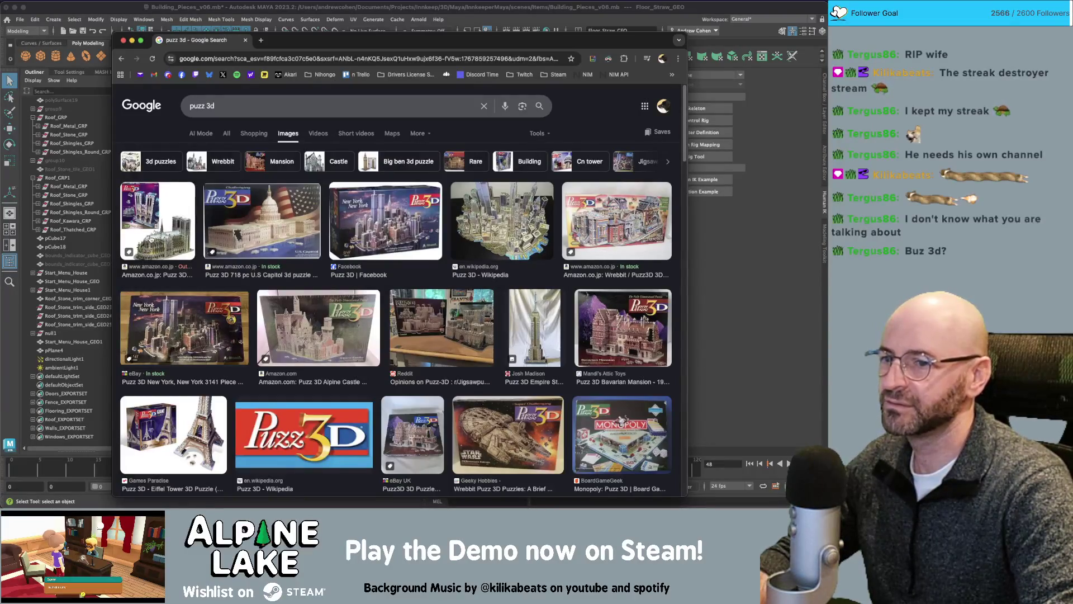
# - Browse down the 'puzz 3d' image results, then move the browser aside and switch back to Maya
pyautogui.scroll(-3)
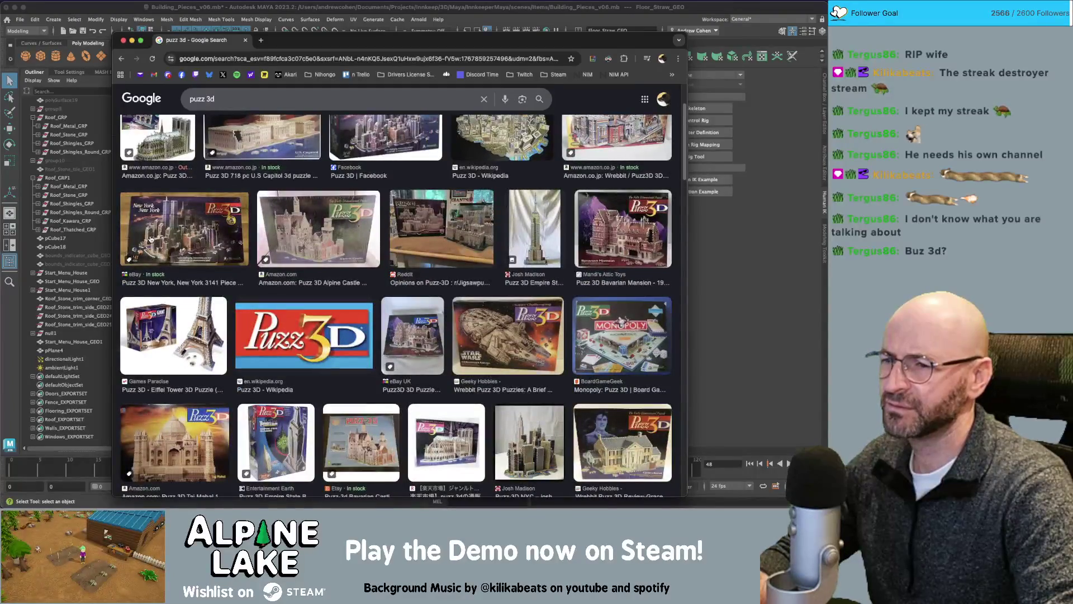
pyautogui.scroll(-3)
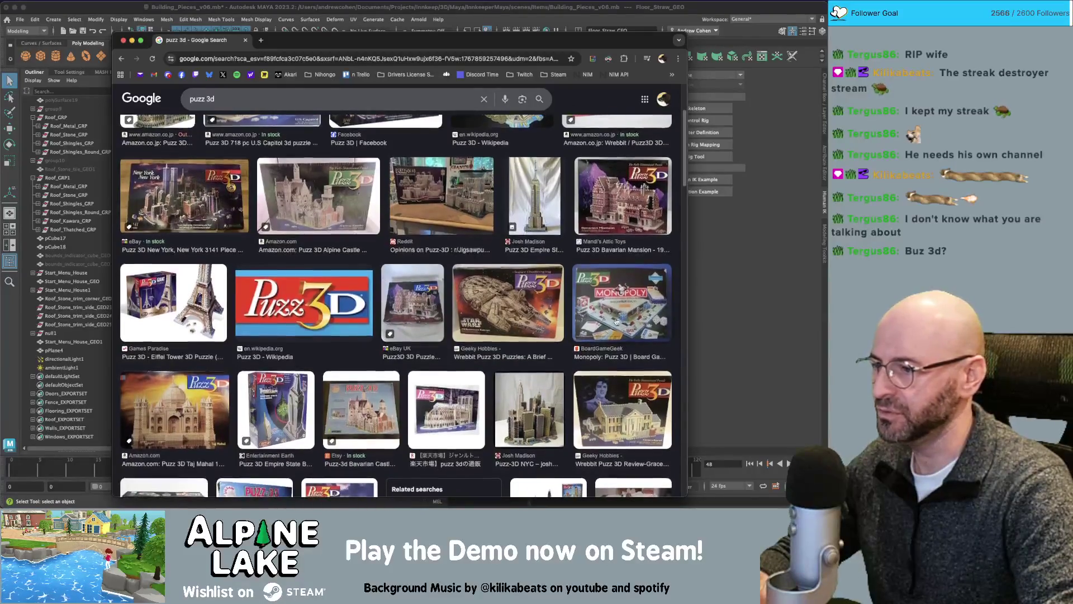
pyautogui.scroll(-3)
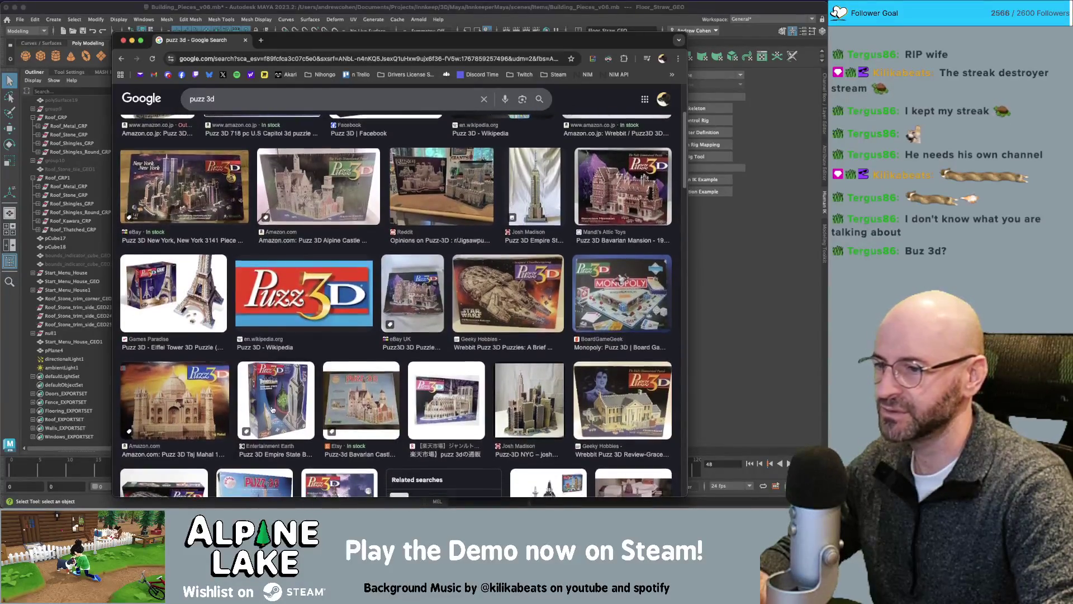
pyautogui.scroll(-3)
pyautogui.scroll(-3)
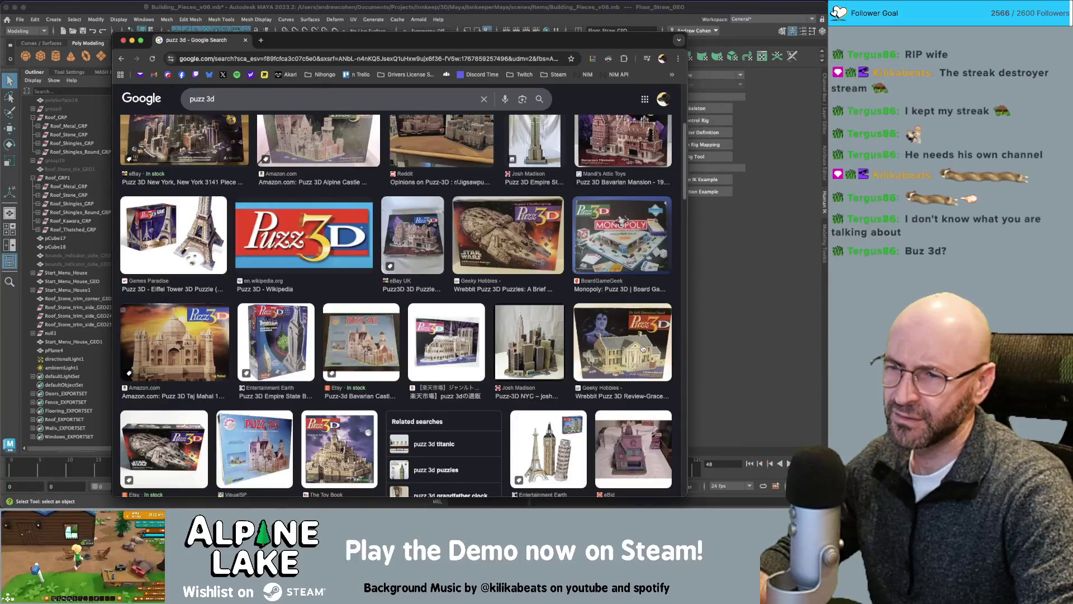
pyautogui.scroll(-3)
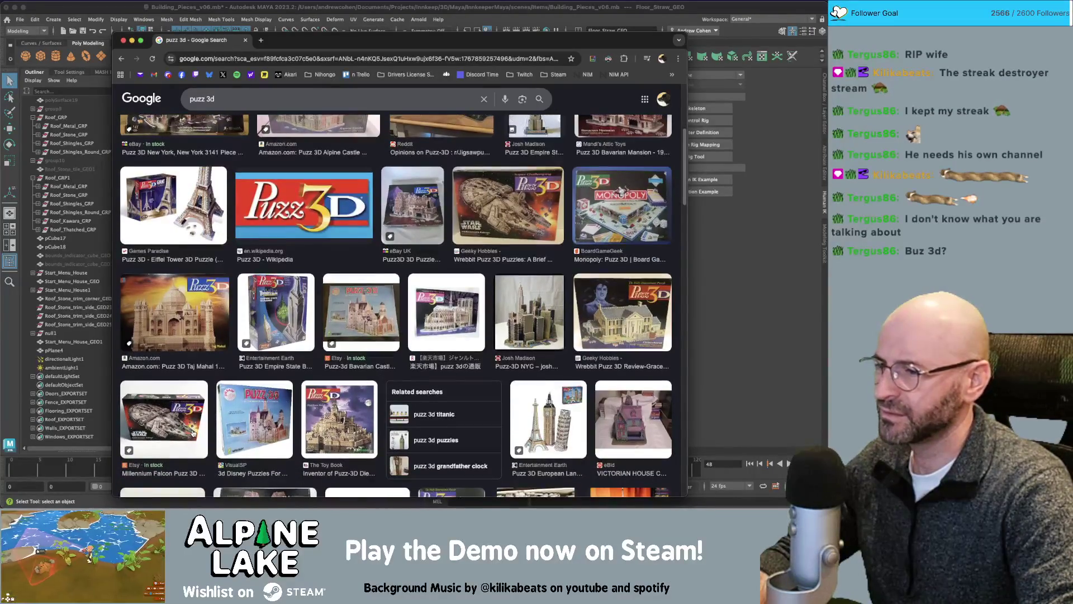
pyautogui.scroll(-3)
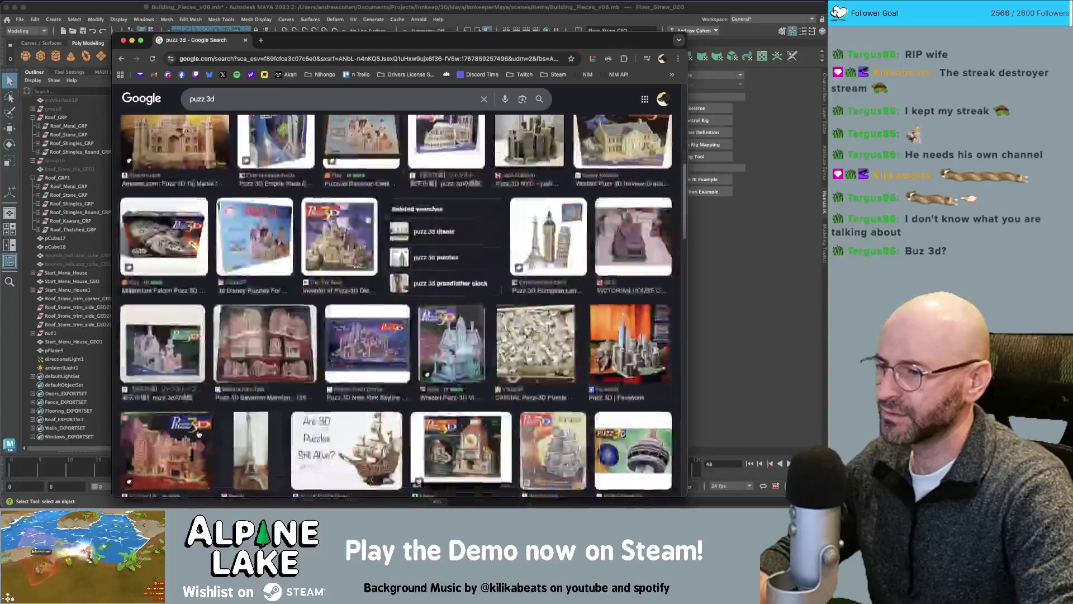
pyautogui.scroll(-3)
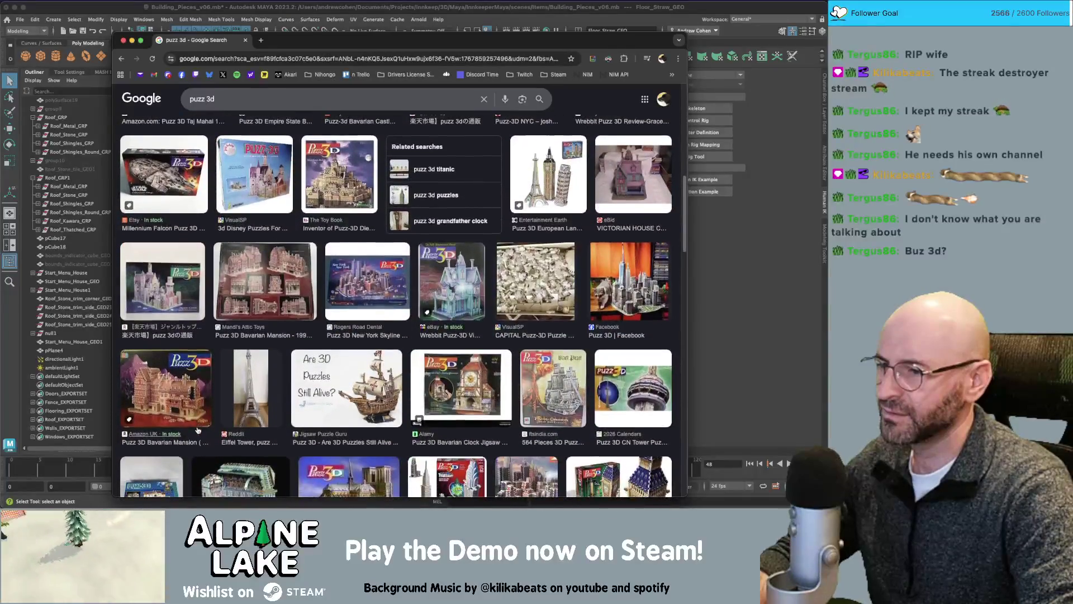
pyautogui.scroll(-3)
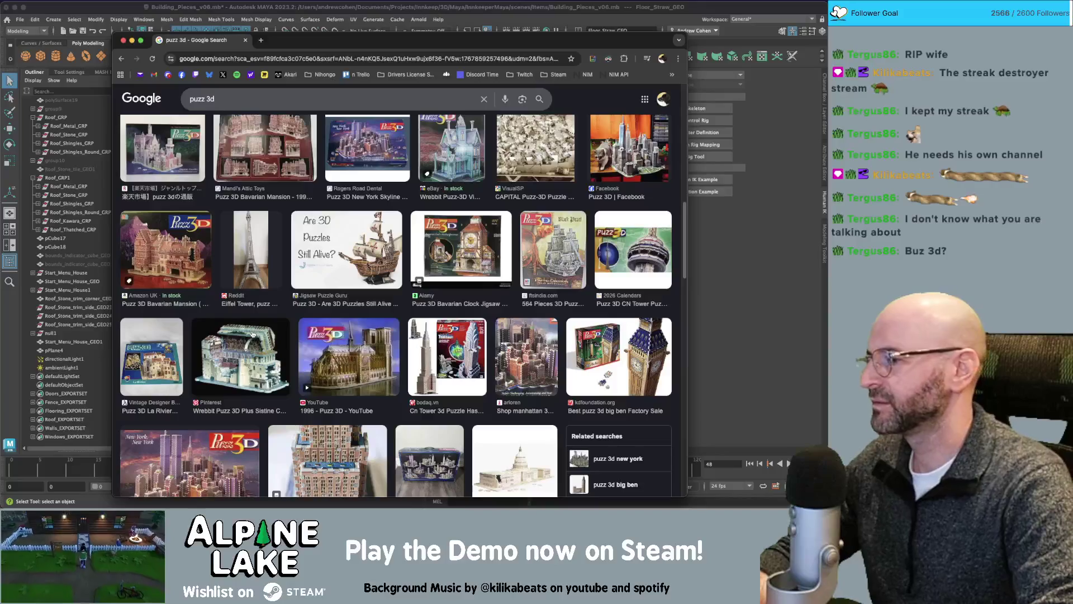
pyautogui.moveTo(190, 40); pyautogui.dragTo(200, 34)
pyautogui.press('super+Tab')
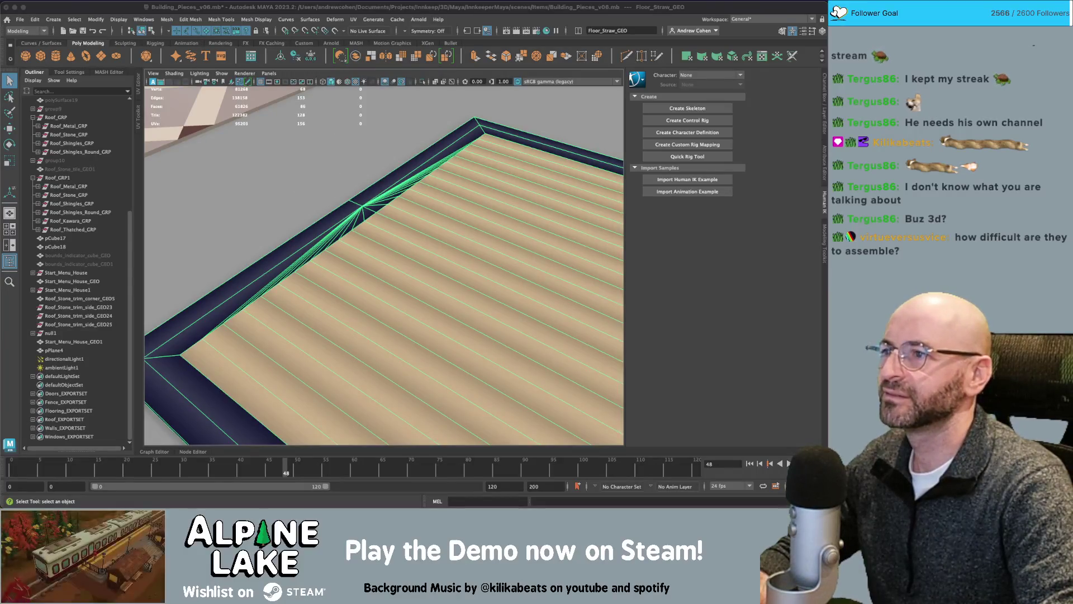
# - Zoom out over all the building pieces, deselect the straw floor tile and save Building_Pieces_v06
pyautogui.scroll(-3)
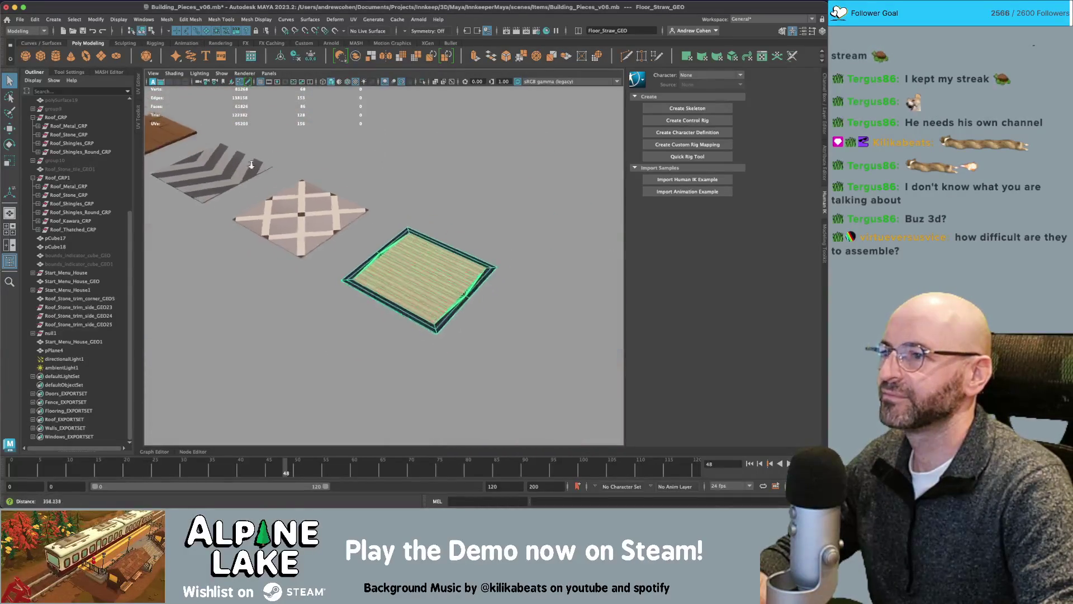
pyautogui.scroll(-3)
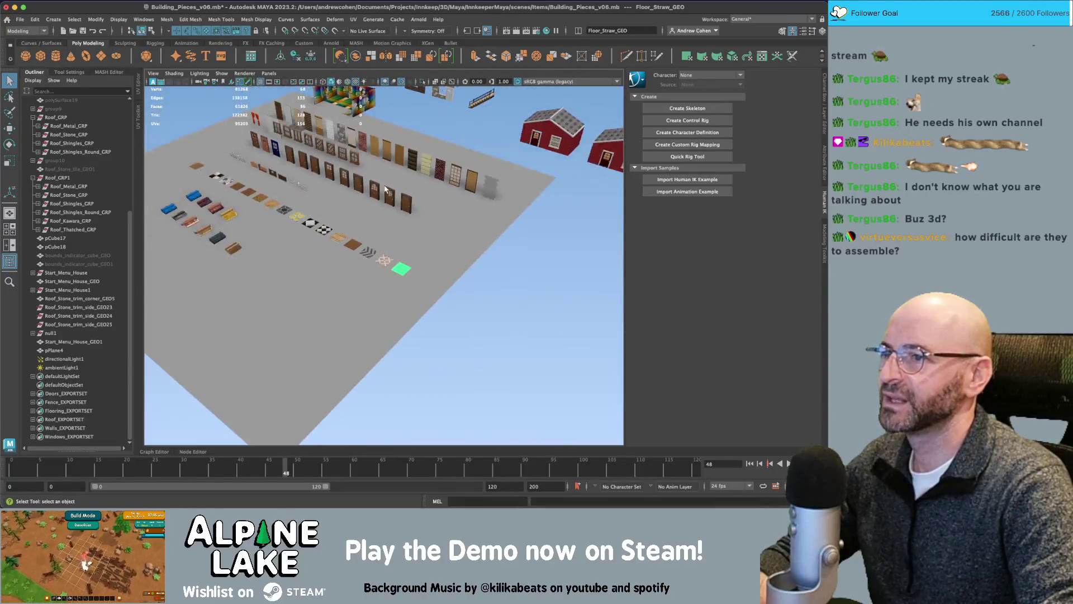
pyautogui.scroll(3)
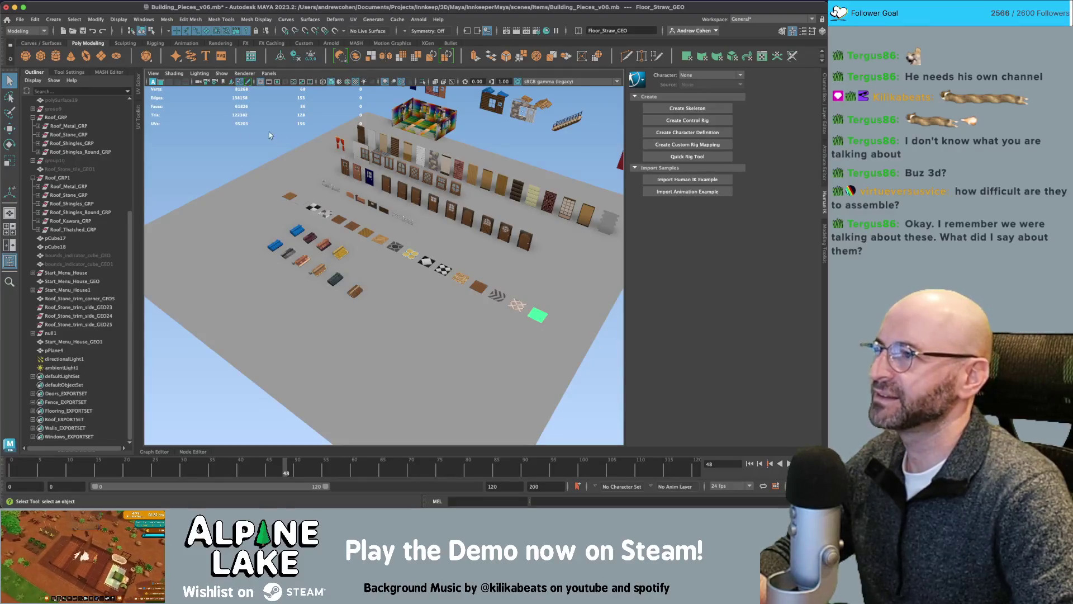
pyautogui.click(208, 147)
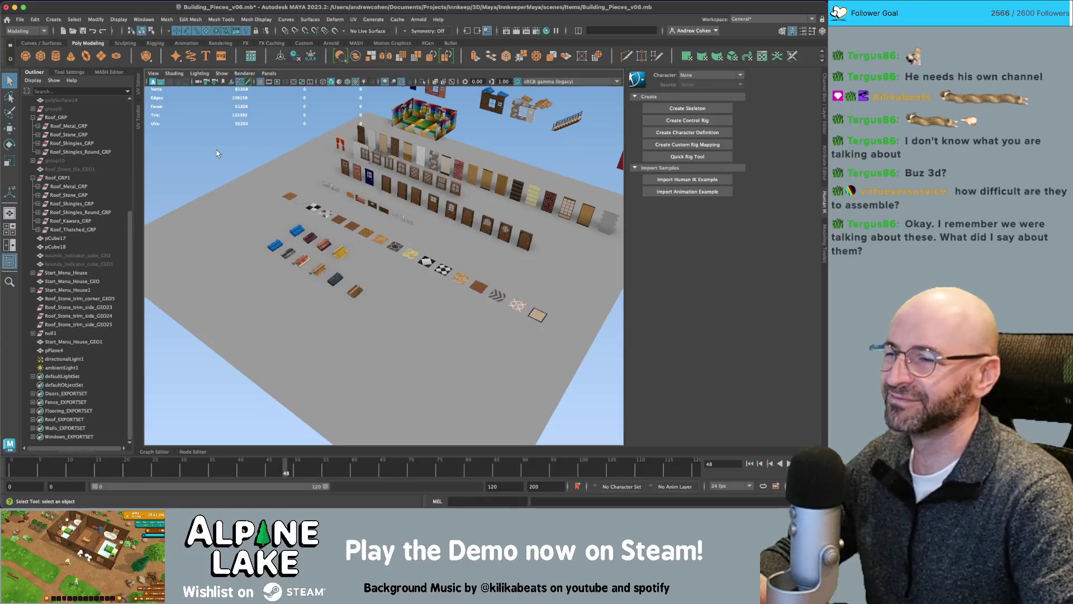
pyautogui.hotkey('ctrl', 's')
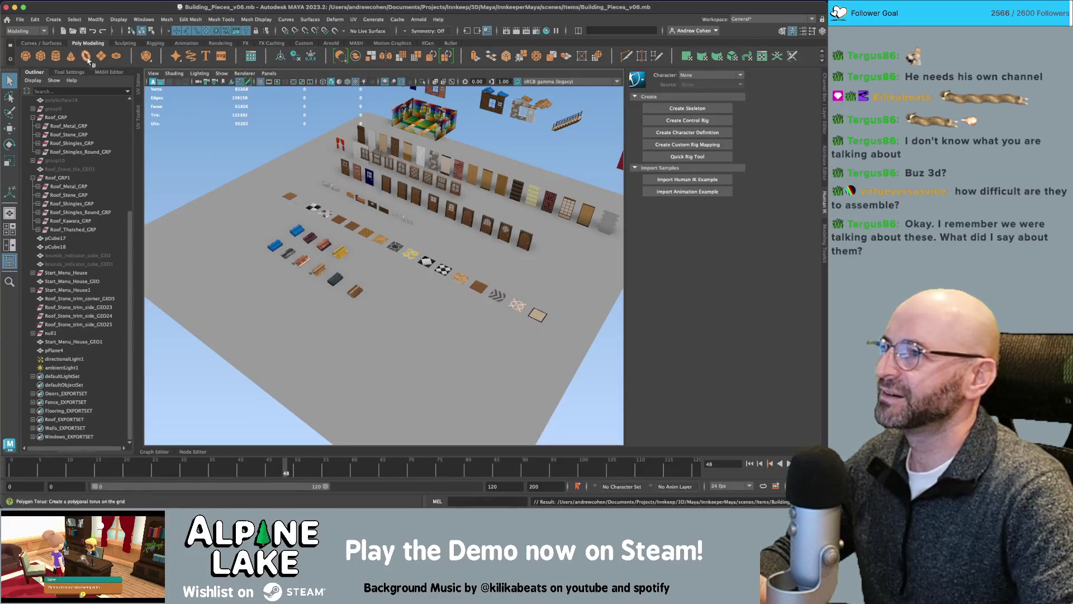
# - Open the Furniture_v33.mb scene from the File menu
pyautogui.click(21, 20)
pyautogui.click(34, 36)
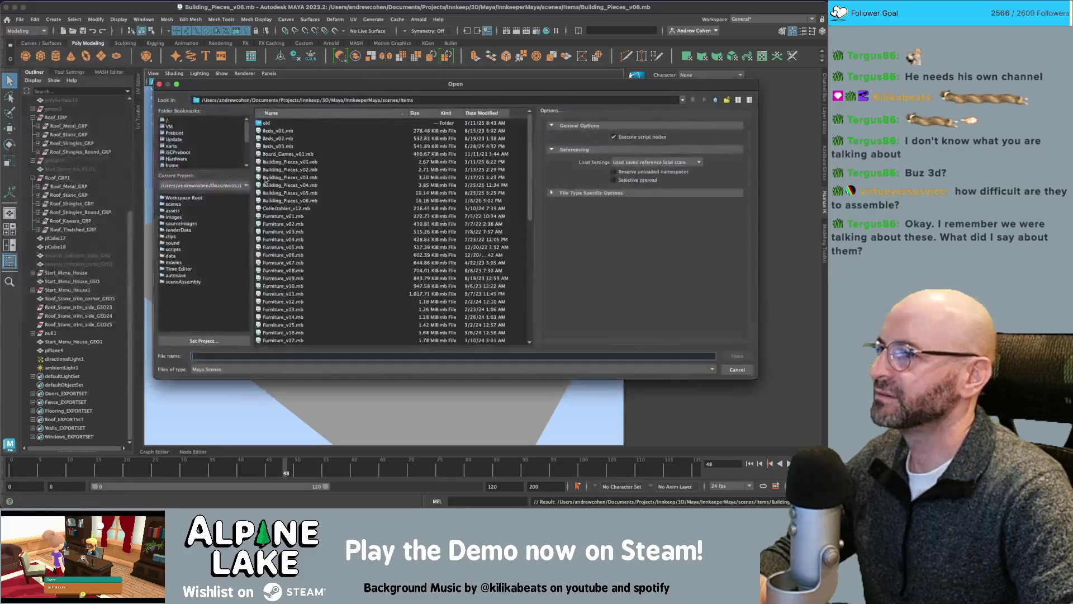
pyautogui.scroll(-3)
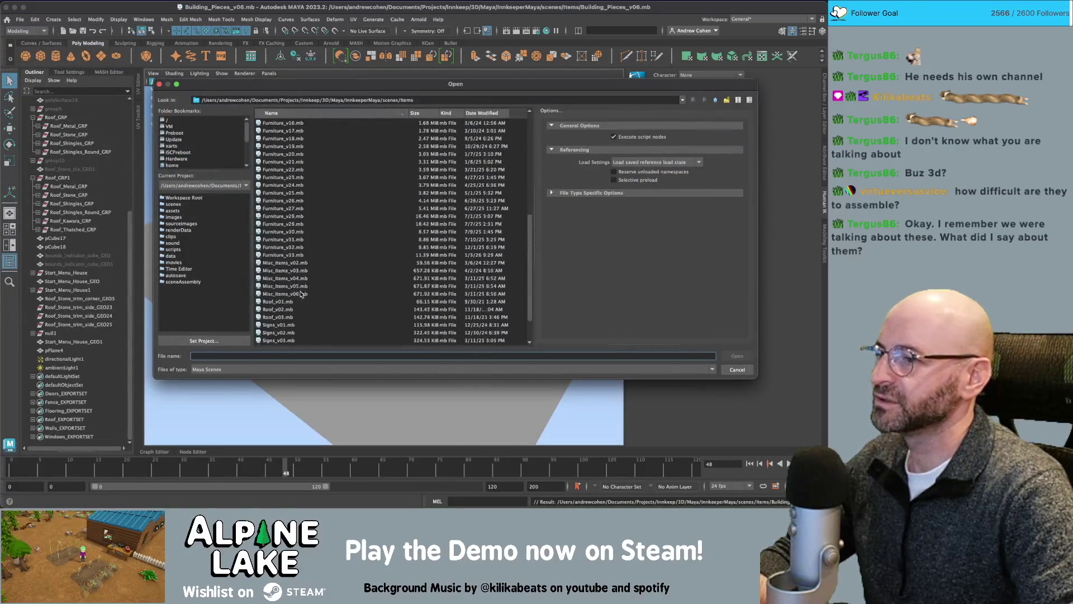
pyautogui.press('Escape')
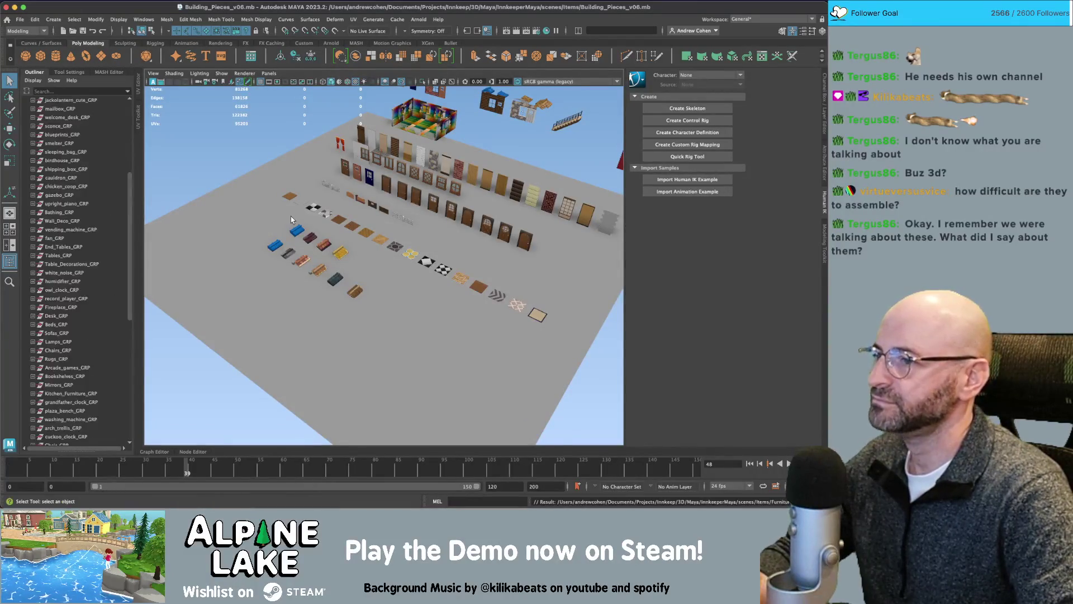
# - Orbit around the furniture layout, selecting and then deselecting the greenhouse to inspect it
pyautogui.scroll(-3)
pyautogui.moveTo(291, 220); pyautogui.dragTo(374, 247)
pyautogui.scroll(3)
pyautogui.scroll(-3)
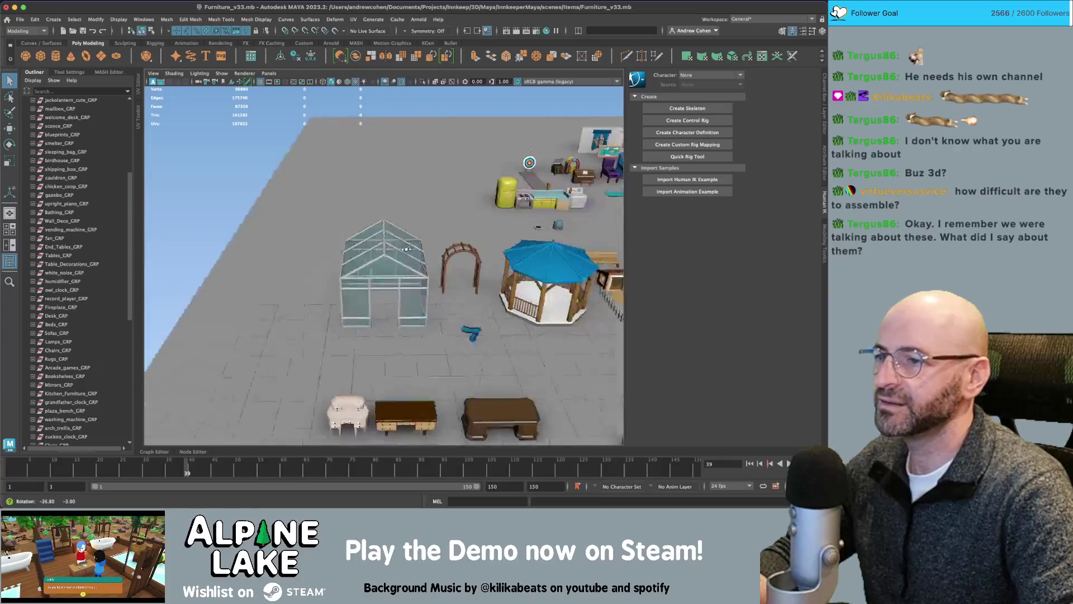
pyautogui.click(382, 256)
pyautogui.click(336, 132)
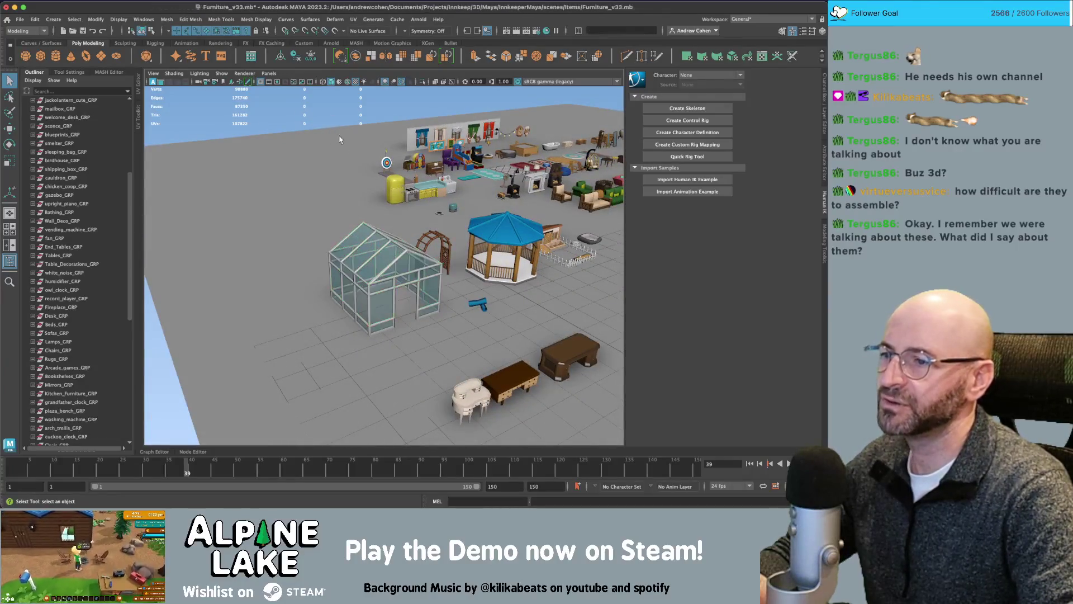
pyautogui.click(385, 246)
pyautogui.scroll(3)
pyautogui.scroll(-3)
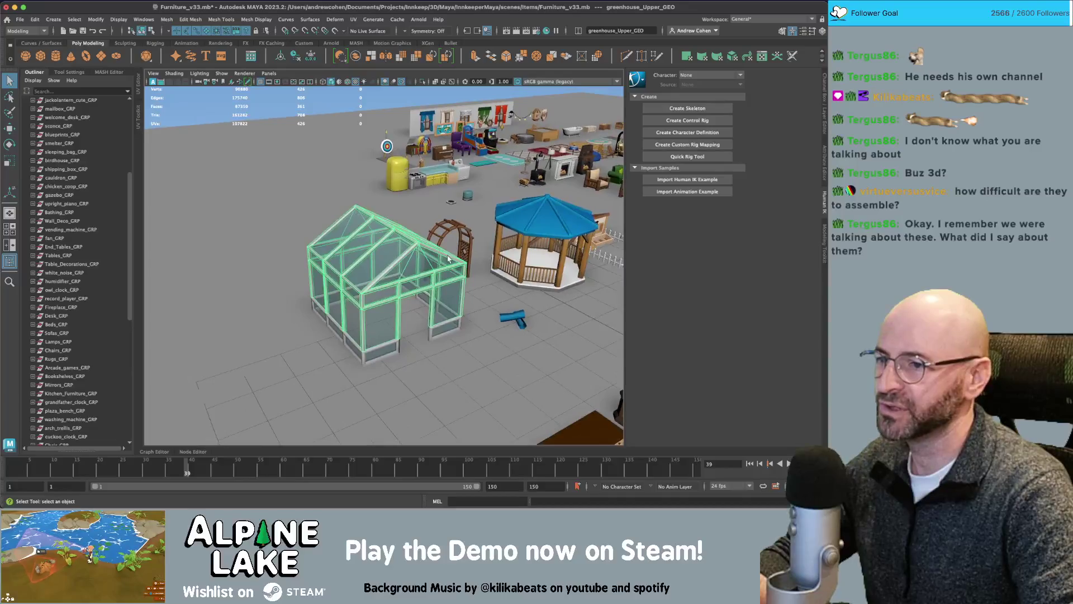
pyautogui.scroll(3)
pyautogui.scroll(-3)
pyautogui.scroll(3)
pyautogui.click(287, 138)
pyautogui.scroll(3)
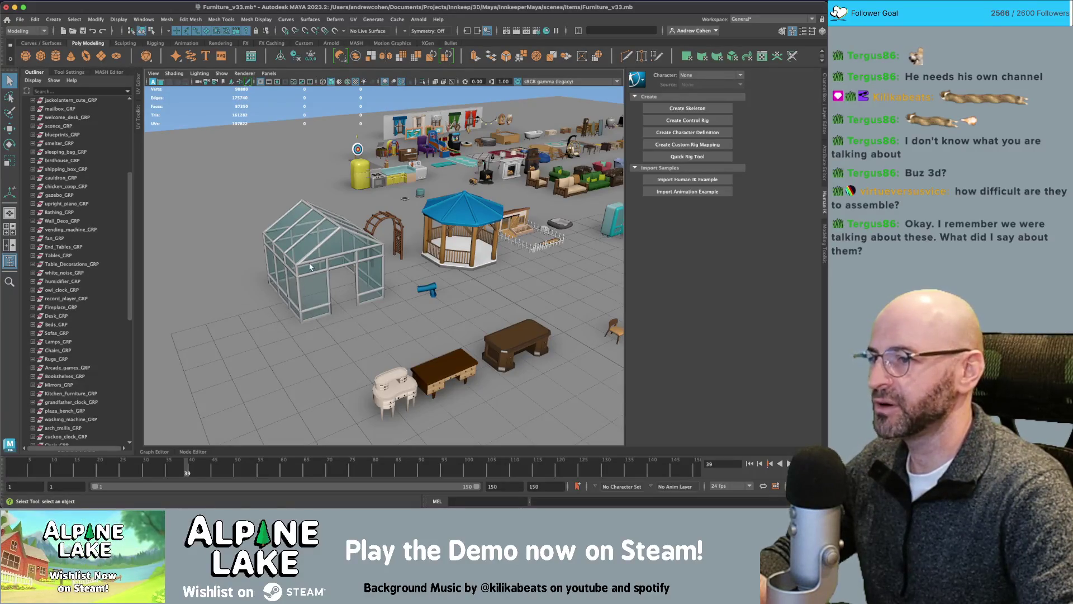
pyautogui.scroll(-3)
# - Tumble to a higher angle and zoom in on the row of chairs
pyautogui.moveTo(310, 267); pyautogui.dragTo(434, 251)
pyautogui.scroll(3)
pyautogui.scroll(-3)
pyautogui.scroll(3)
pyautogui.scroll(-3)
pyautogui.scroll(3)
pyautogui.scroll(-3)
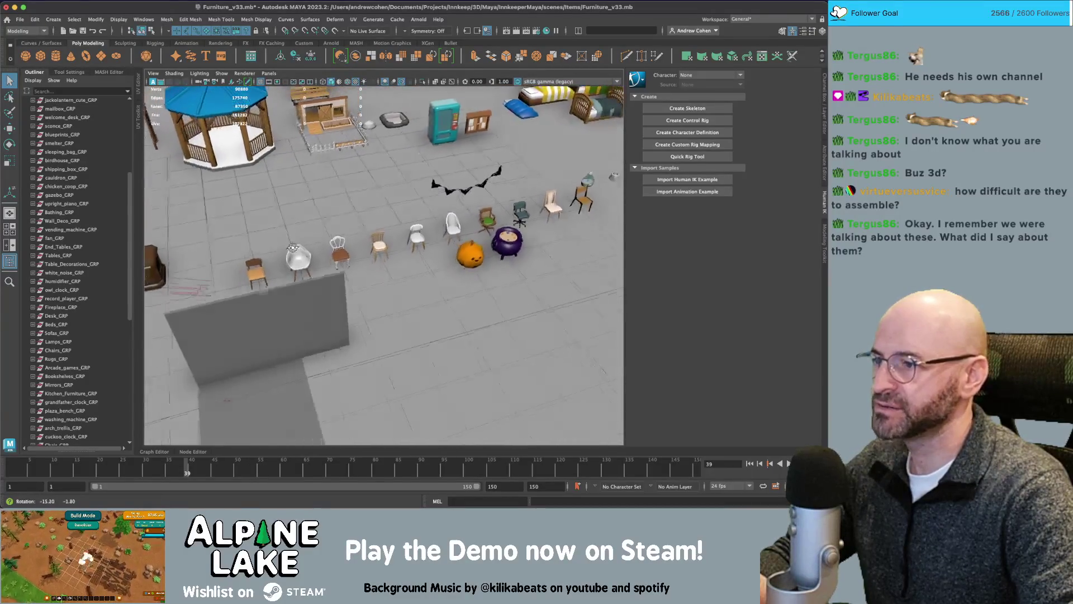
pyautogui.scroll(3)
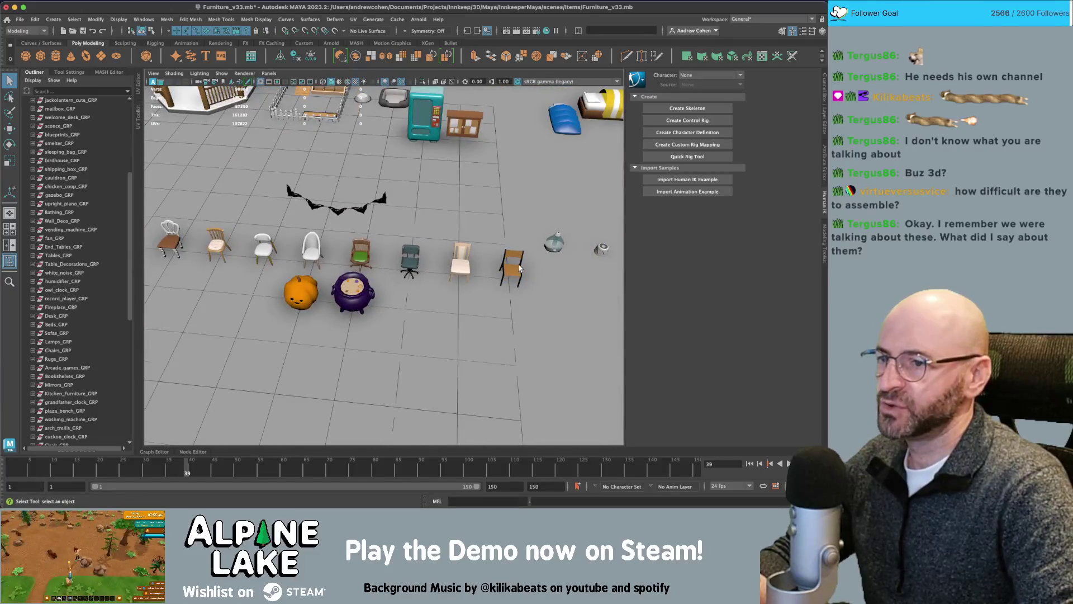
# - Select the rightmost chair, chair_H, and reveal it in the Outliner
pyautogui.click(520, 269)
pyautogui.press('f')
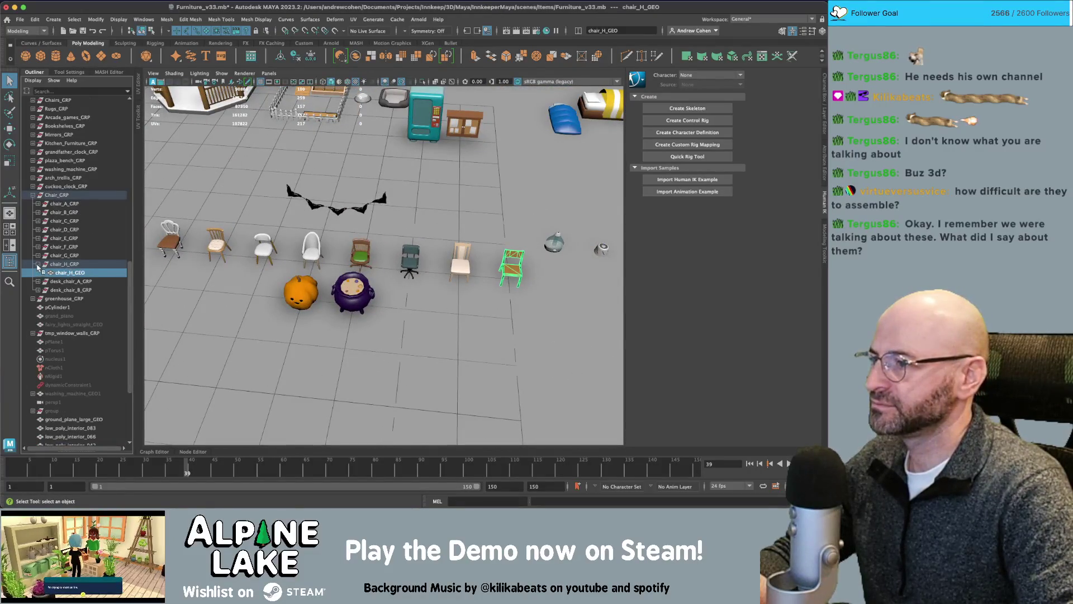
pyautogui.click(37, 264)
# - Step through Chair_GRP and chair_A_GRP to chair_H_GRP to identify each chair
pyautogui.click(56, 195)
pyautogui.click(62, 204)
pyautogui.click(64, 213)
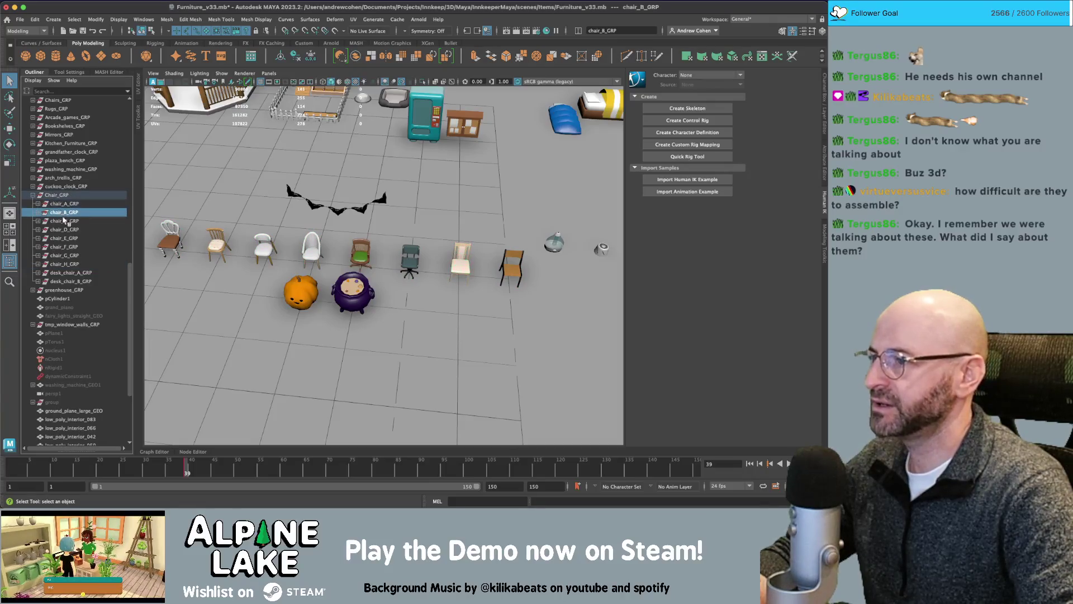
pyautogui.click(66, 222)
pyautogui.click(68, 230)
pyautogui.click(67, 238)
pyautogui.click(69, 248)
pyautogui.click(69, 256)
pyautogui.click(70, 265)
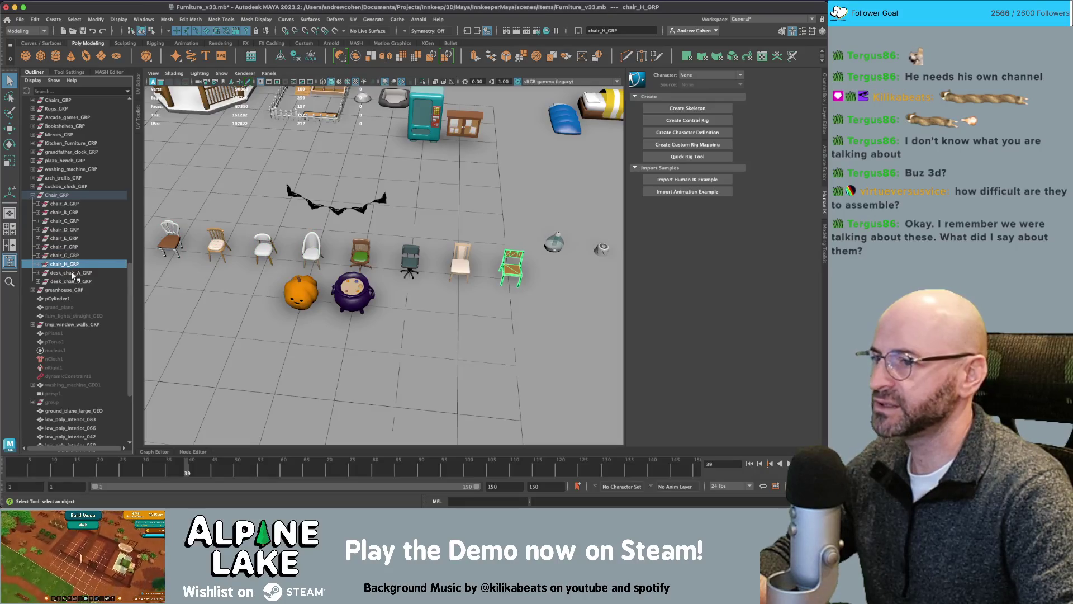
# - Frame desk_chair_A and desk_chair_B at ground level and show the upholstered desk chair's UVs
pyautogui.click(72, 273)
pyautogui.click(75, 281)
pyautogui.press('f')
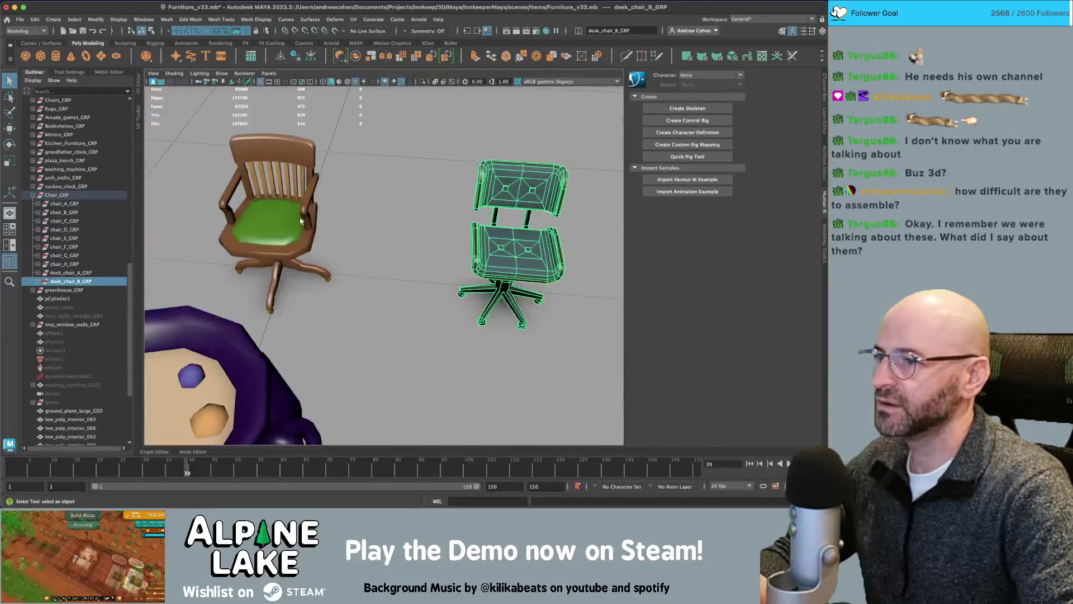
pyautogui.click(309, 222)
pyautogui.press('f')
pyautogui.moveTo(289, 218); pyautogui.dragTo(356, 241)
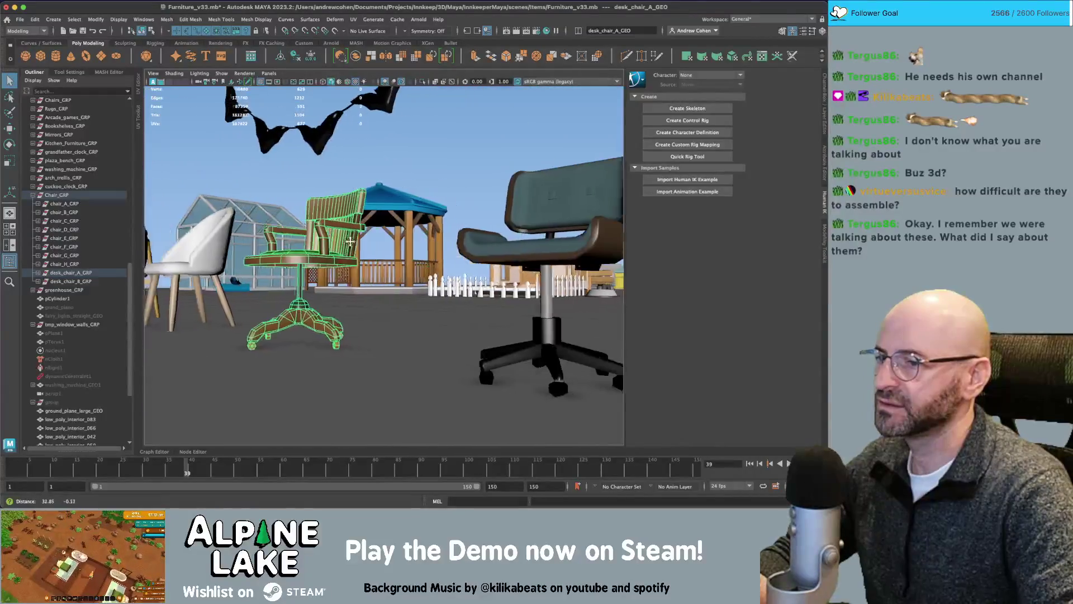
pyautogui.click(473, 173)
pyautogui.moveTo(456, 160); pyautogui.dragTo(381, 168)
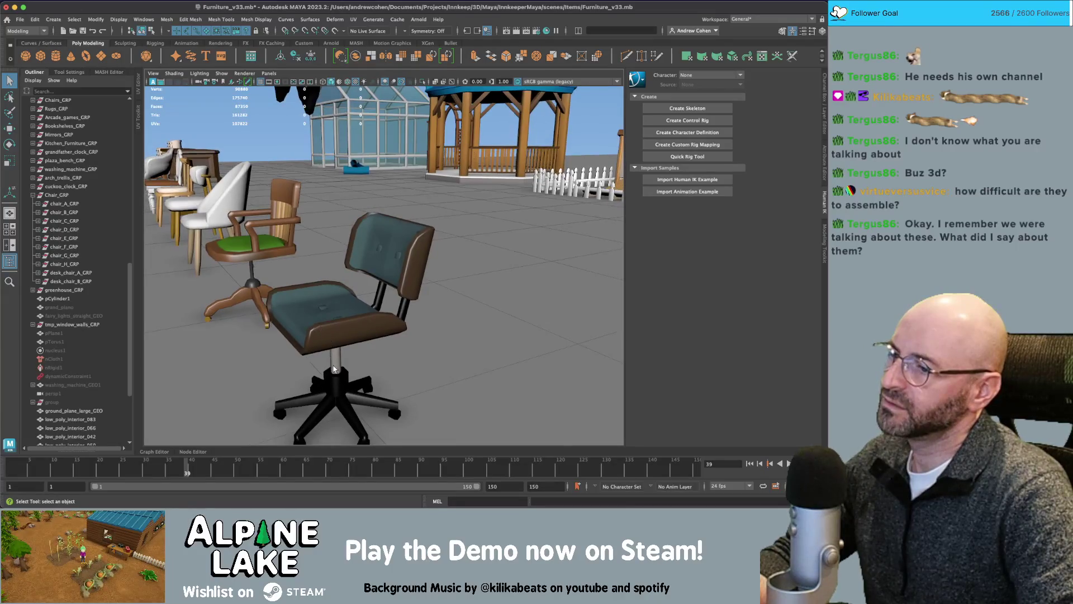
pyautogui.click(337, 383)
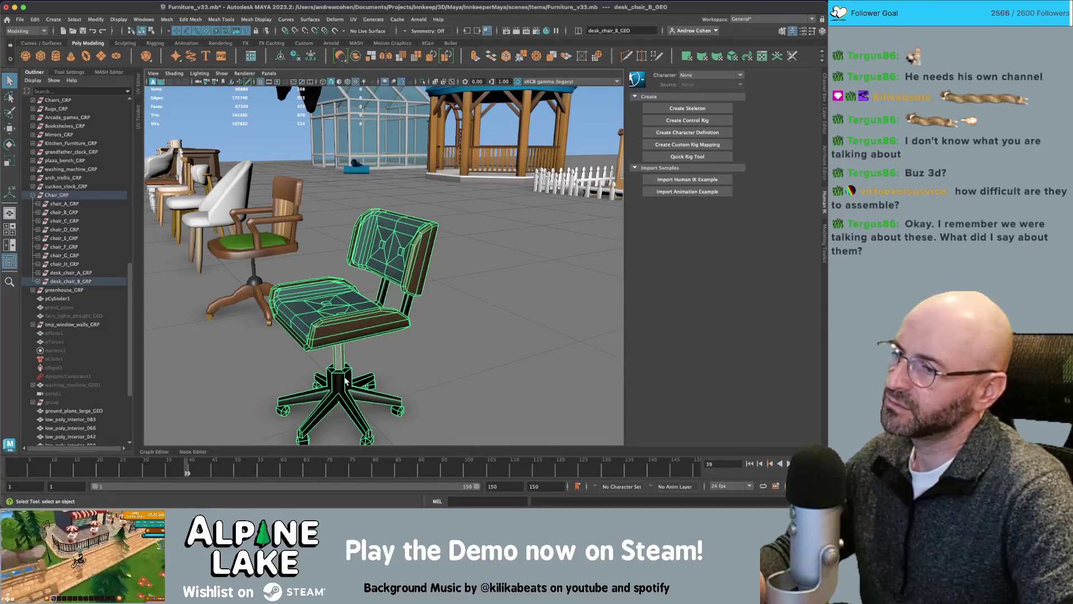
pyautogui.hotkey('ctrl', 'u')
pyautogui.rightClick(274, 290)
pyautogui.click(240, 318)
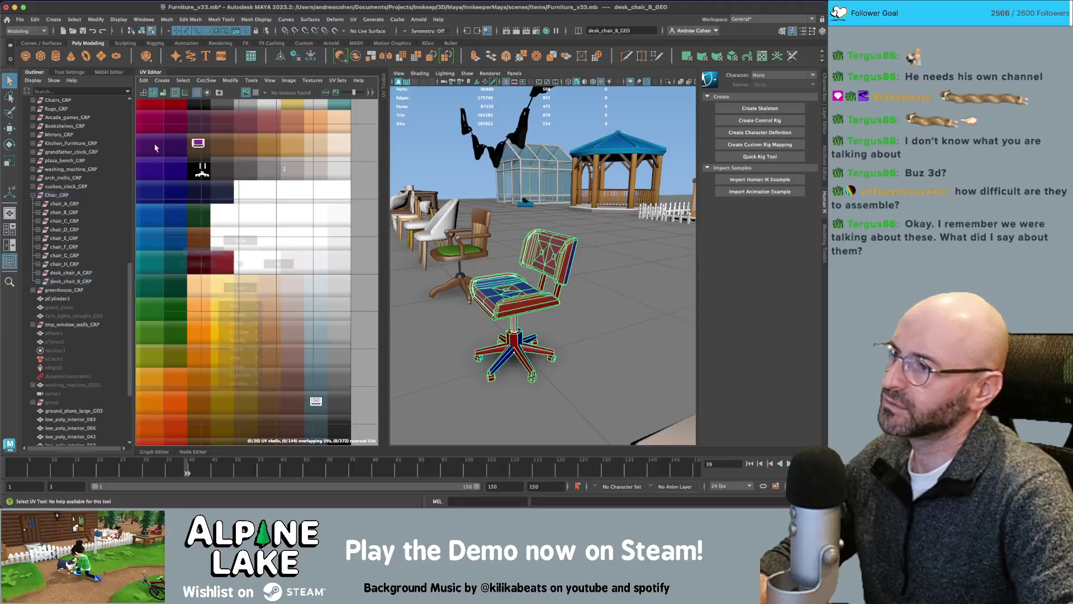
pyautogui.click(235, 206)
pyautogui.press('r')
pyautogui.scroll(-3)
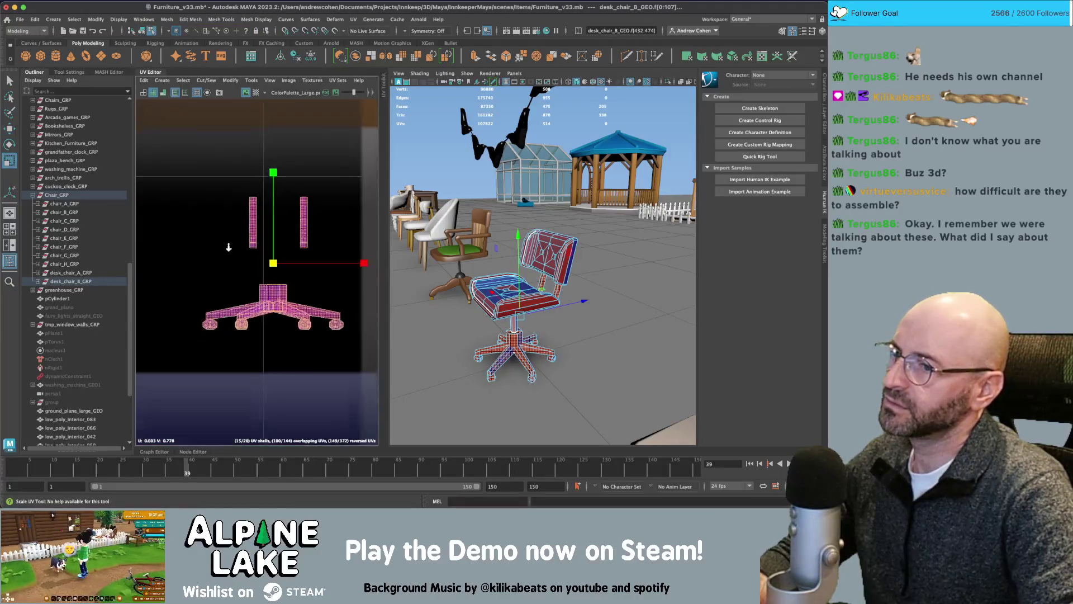
pyautogui.moveTo(293, 319); pyautogui.dragTo(238, 358)
pyautogui.press('w')
pyautogui.moveTo(290, 262); pyautogui.dragTo(292, 229)
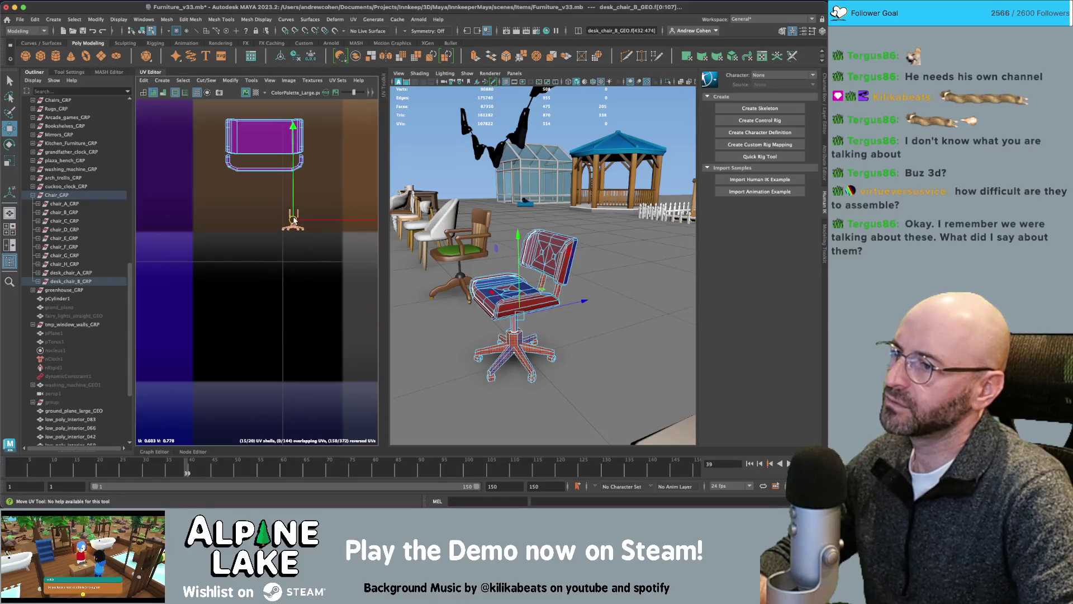
pyautogui.click(142, 31)
pyautogui.press('q')
pyautogui.click(559, 335)
pyautogui.moveTo(559, 336); pyautogui.dragTo(478, 179)
pyautogui.press('z')
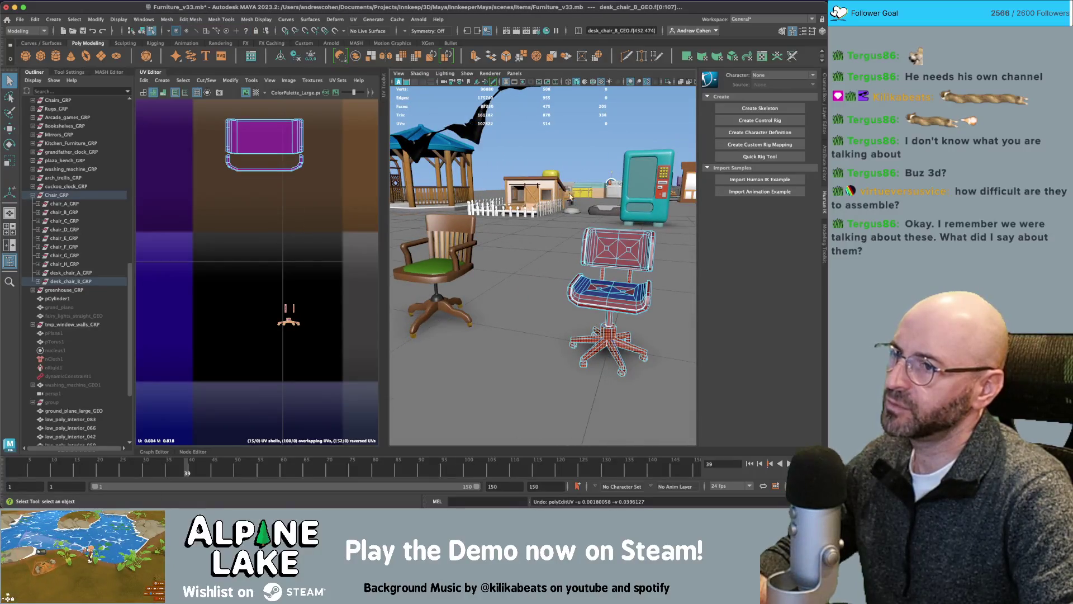
pyautogui.press('z')
pyautogui.press('z')
pyautogui.press('z')
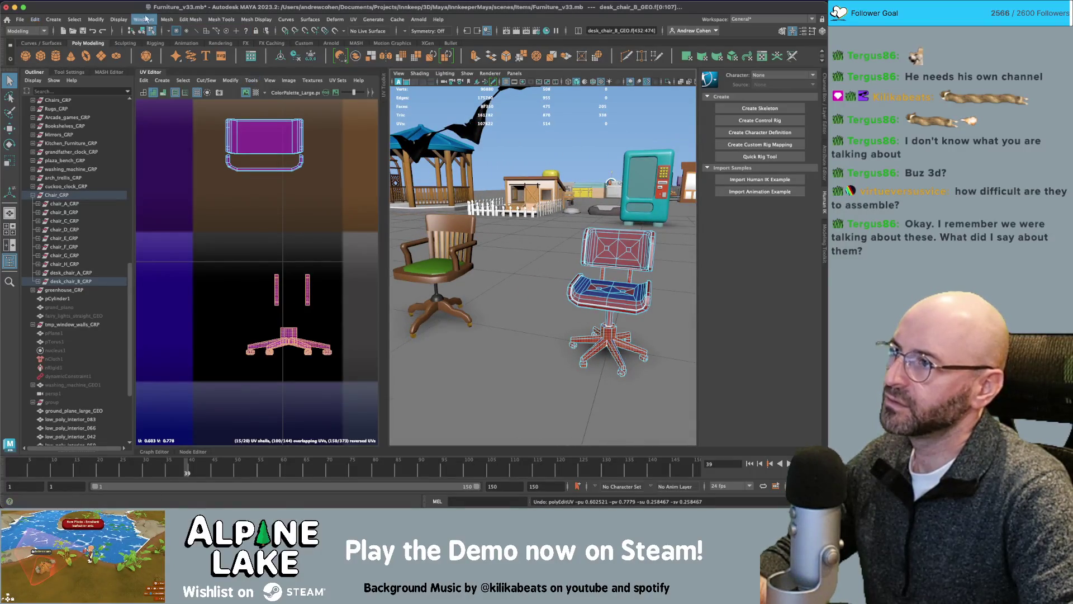
pyautogui.click(143, 32)
pyautogui.click(563, 126)
pyautogui.moveTo(563, 127); pyautogui.dragTo(503, 180)
pyautogui.click(147, 73)
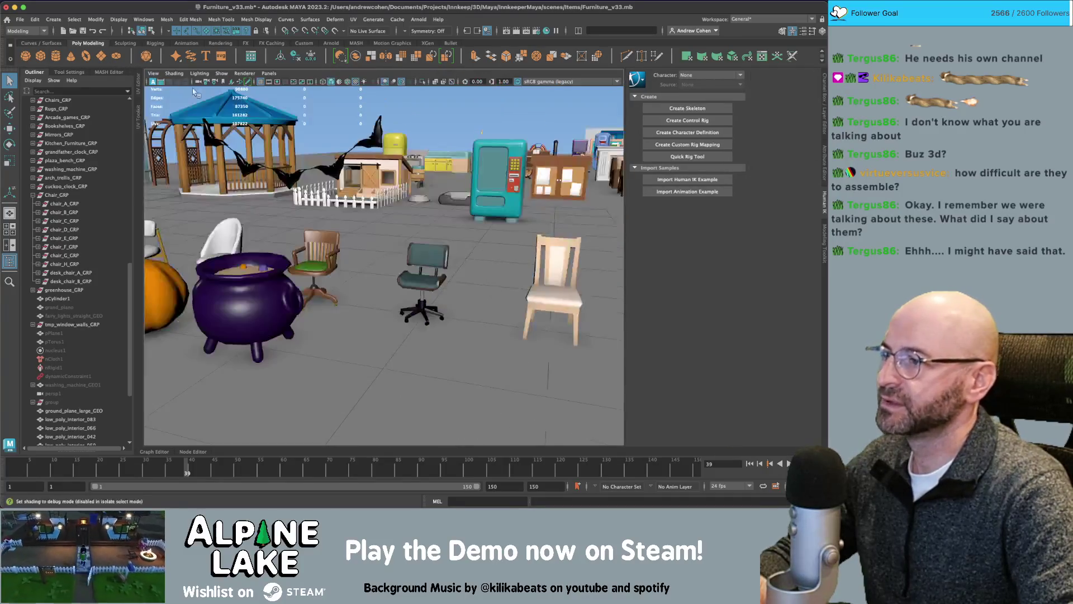
# - Select chair_A_GRP through desk_chair_B_GRP and move all ten chairs by -800 X, 500 Z
pyautogui.moveTo(390, 150); pyautogui.dragTo(337, 171)
pyautogui.scroll(-3)
pyautogui.scroll(3)
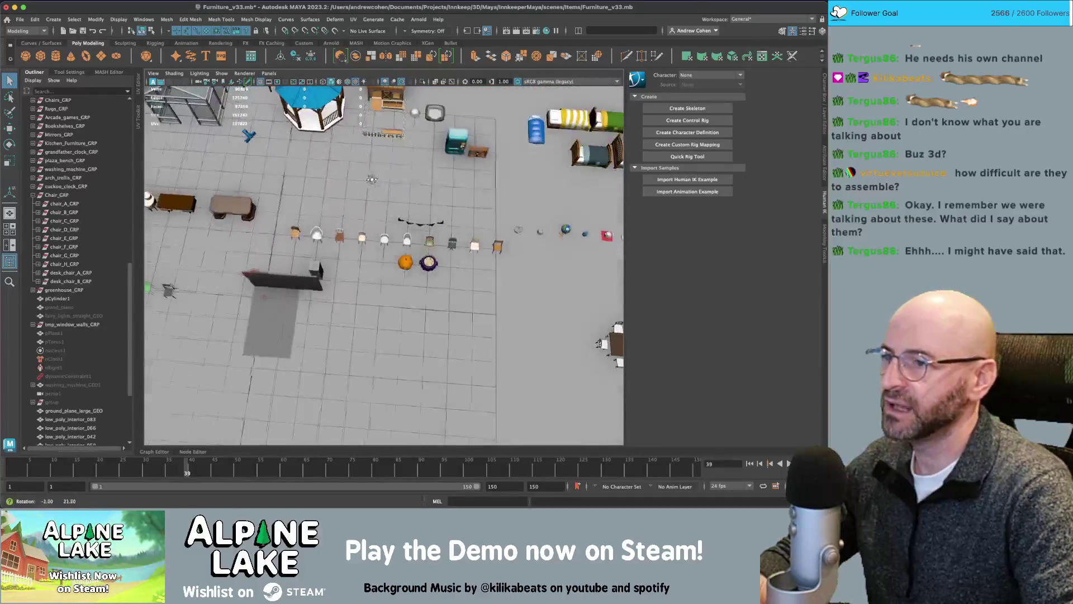
pyautogui.moveTo(251, 244); pyautogui.dragTo(283, 304)
pyautogui.click(284, 302)
pyautogui.click(63, 203)
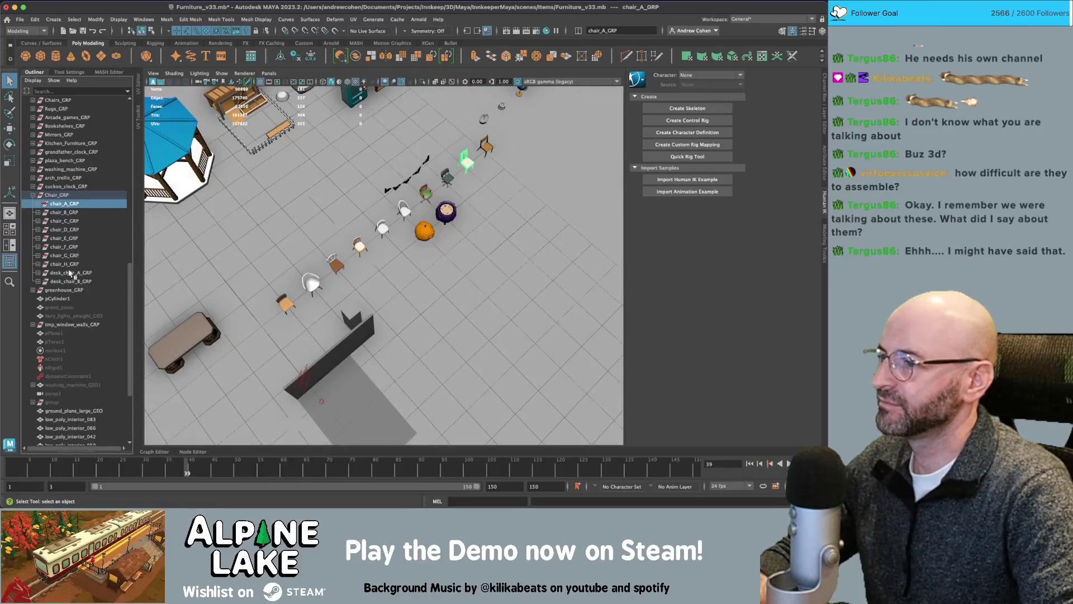
pyautogui.click(70, 281)
pyautogui.press('w')
pyautogui.moveTo(420, 157); pyautogui.dragTo(436, 185)
# - Frame the vending machine glass, orbit around it, and briefly hide then restore it
pyautogui.scroll(-3)
pyautogui.scroll(-3)
pyautogui.scroll(3)
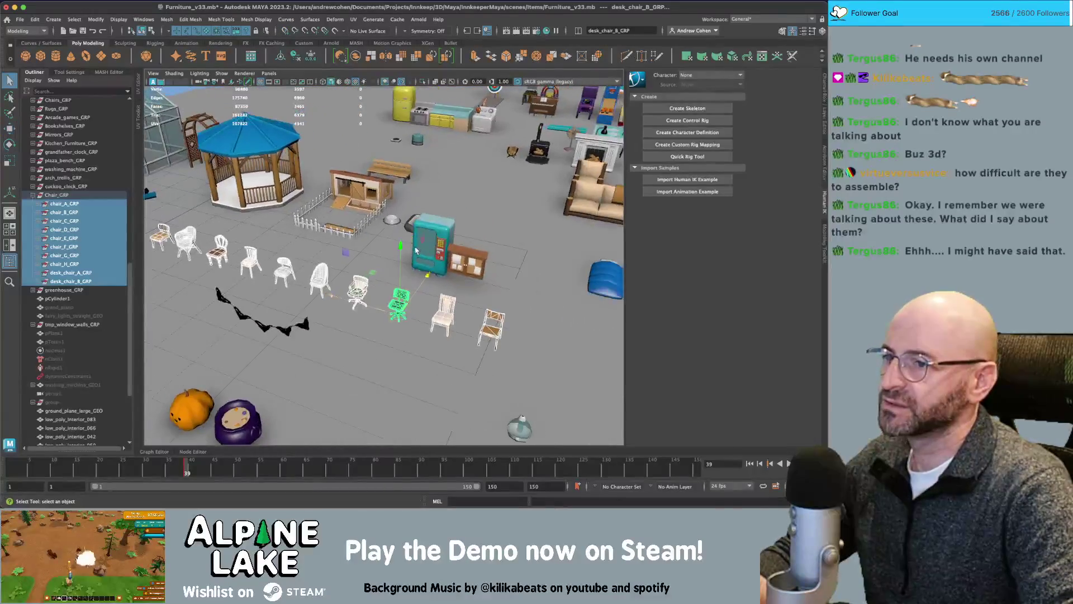
pyautogui.click(422, 283)
pyautogui.press('f')
pyautogui.scroll(3)
pyautogui.moveTo(349, 255); pyautogui.dragTo(328, 226)
pyautogui.hotkey('ctrl', 'h')
pyautogui.hotkey('ctrl', 'z')
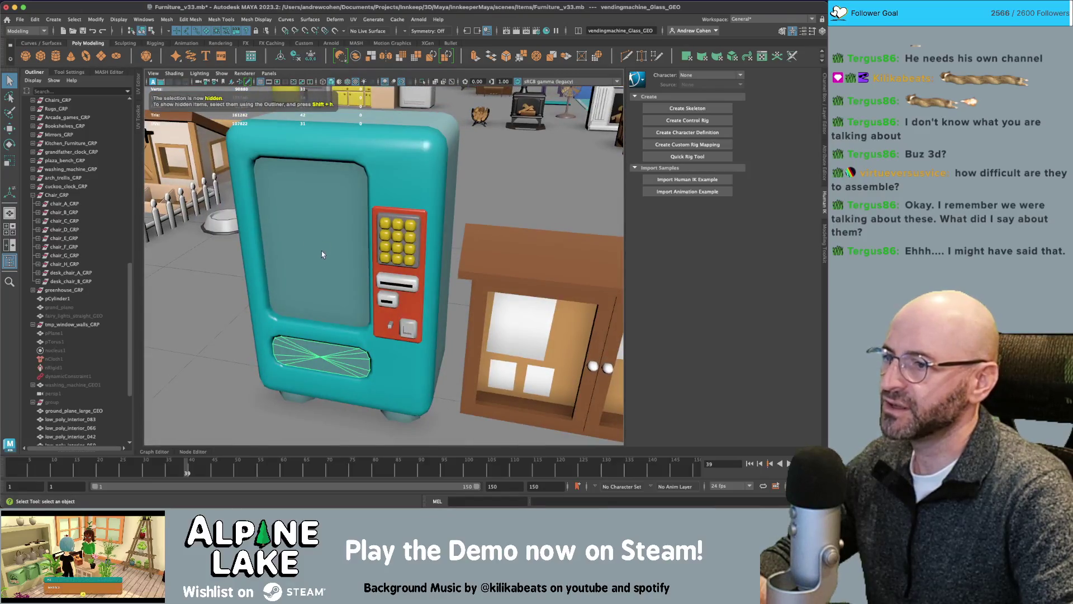
# - Assign maya_TRANSPARENT_mat to the vending machine's glass front
pyautogui.scroll(-3)
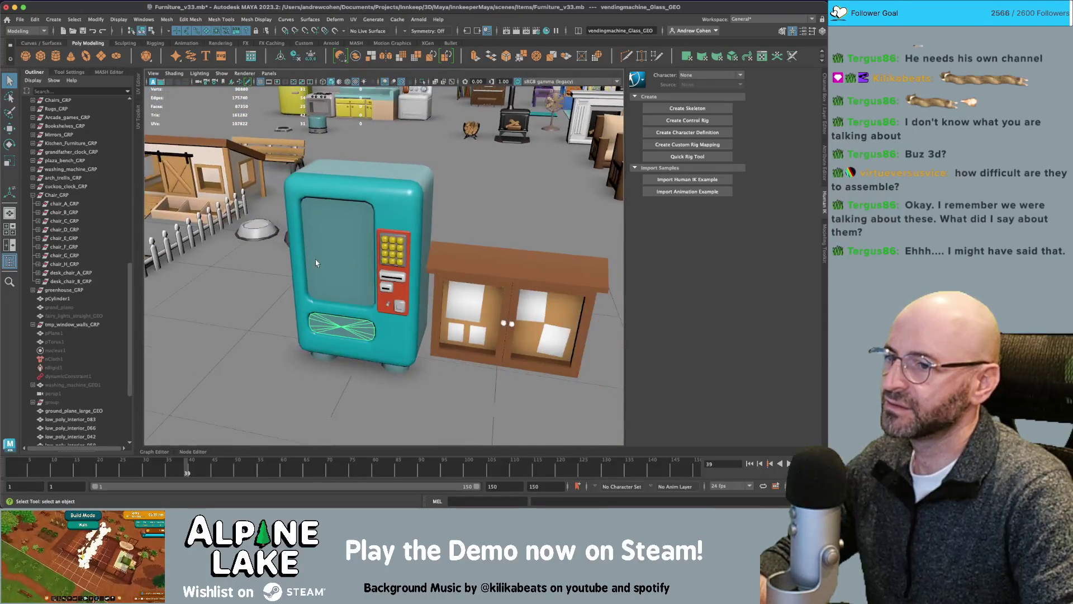
pyautogui.moveTo(342, 247); pyautogui.dragTo(411, 248)
pyautogui.scroll(3)
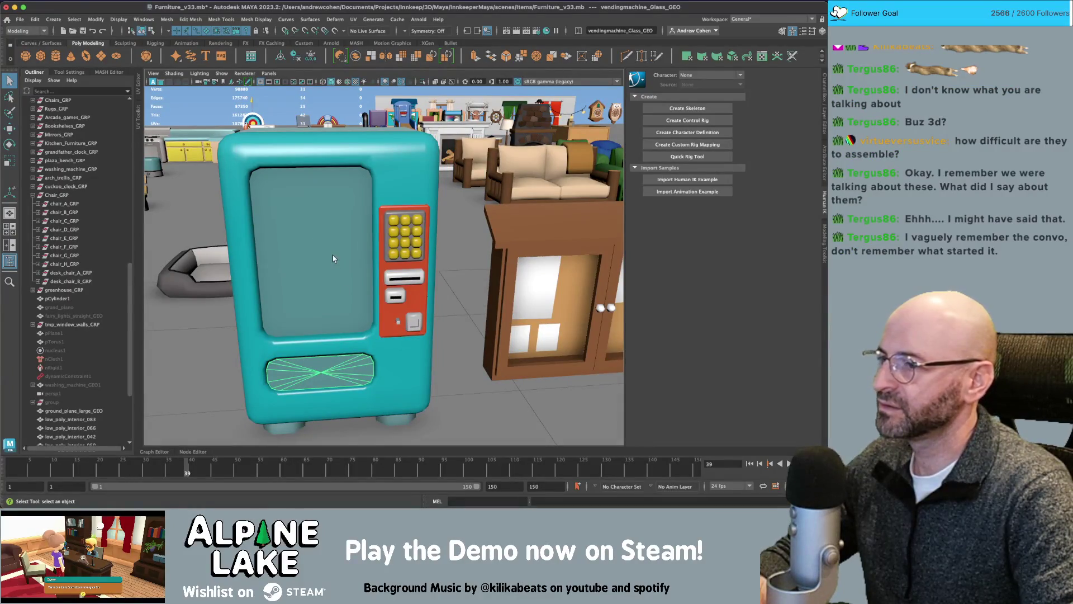
pyautogui.rightClick(334, 240)
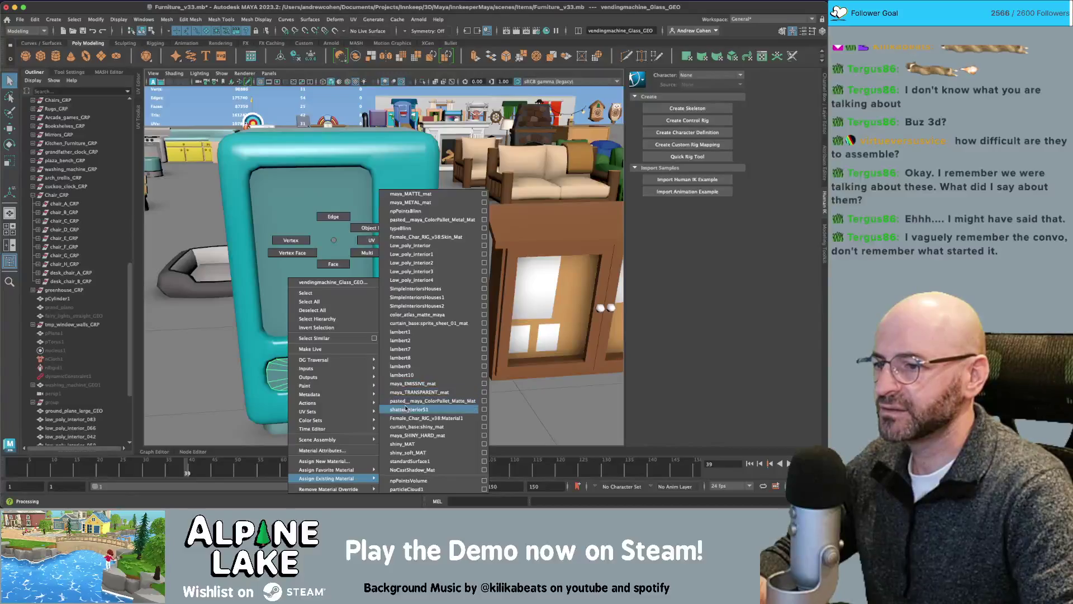
pyautogui.click(405, 391)
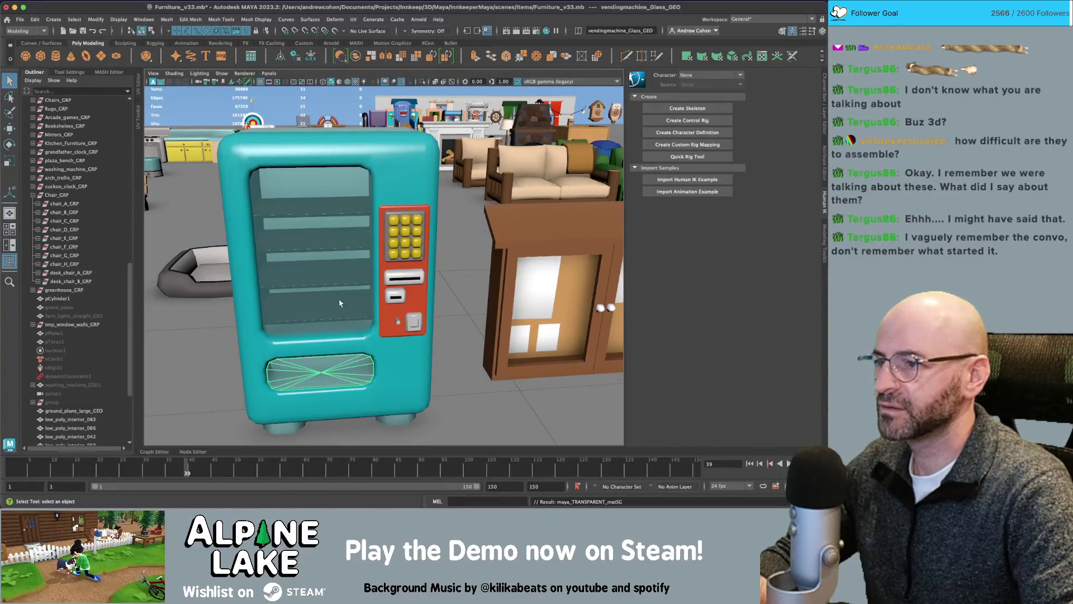
# - Orbit to check the transparent glass, then select Table_A_GEO
pyautogui.click(330, 280)
pyautogui.moveTo(329, 280); pyautogui.dragTo(416, 199)
pyautogui.click(403, 186)
pyautogui.click(517, 158)
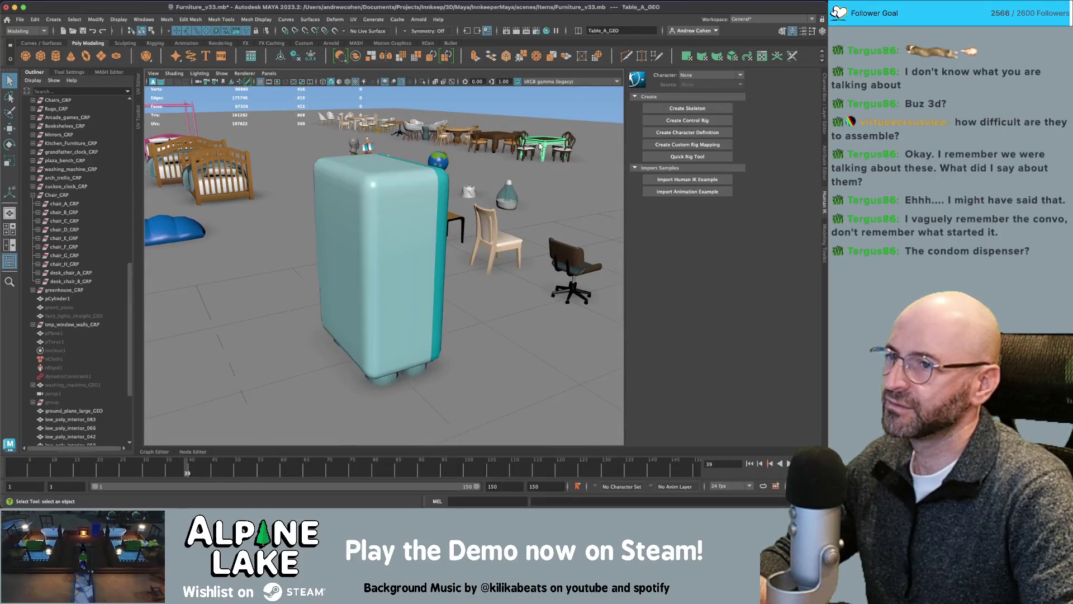
# - Frame Table_A_GEO and pan across the tables toward the glass table
pyautogui.press('f')
pyautogui.scroll(-3)
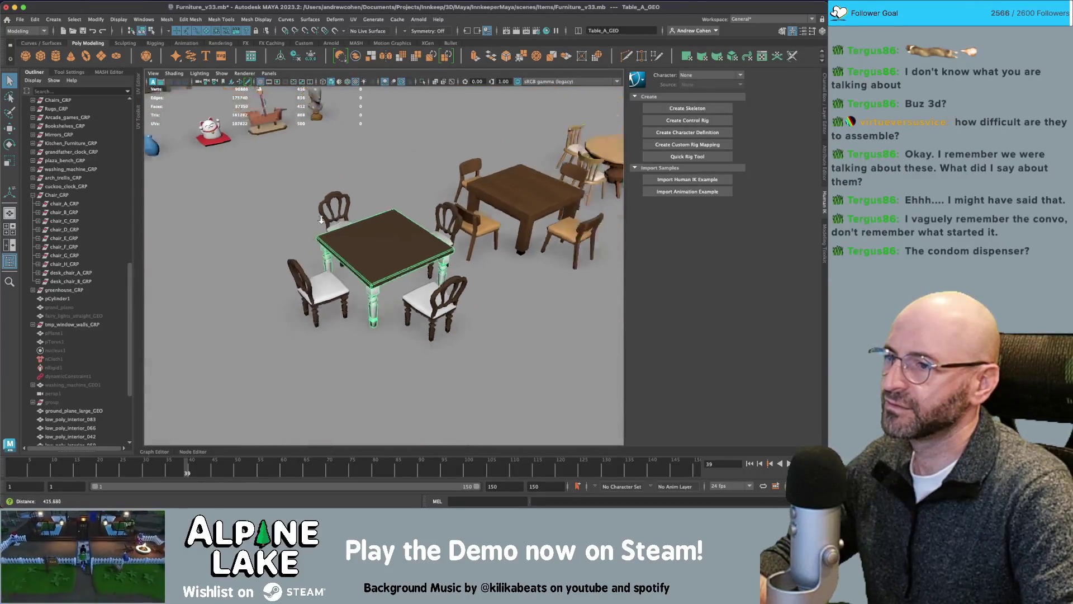
pyautogui.moveTo(448, 280); pyautogui.dragTo(286, 254)
pyautogui.scroll(-3)
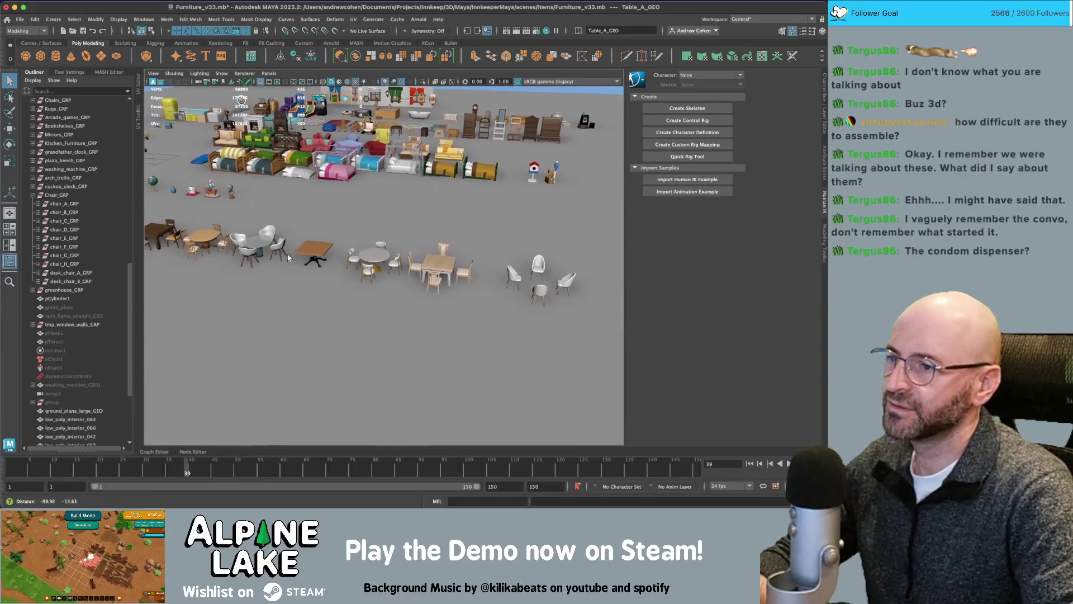
pyautogui.scroll(3)
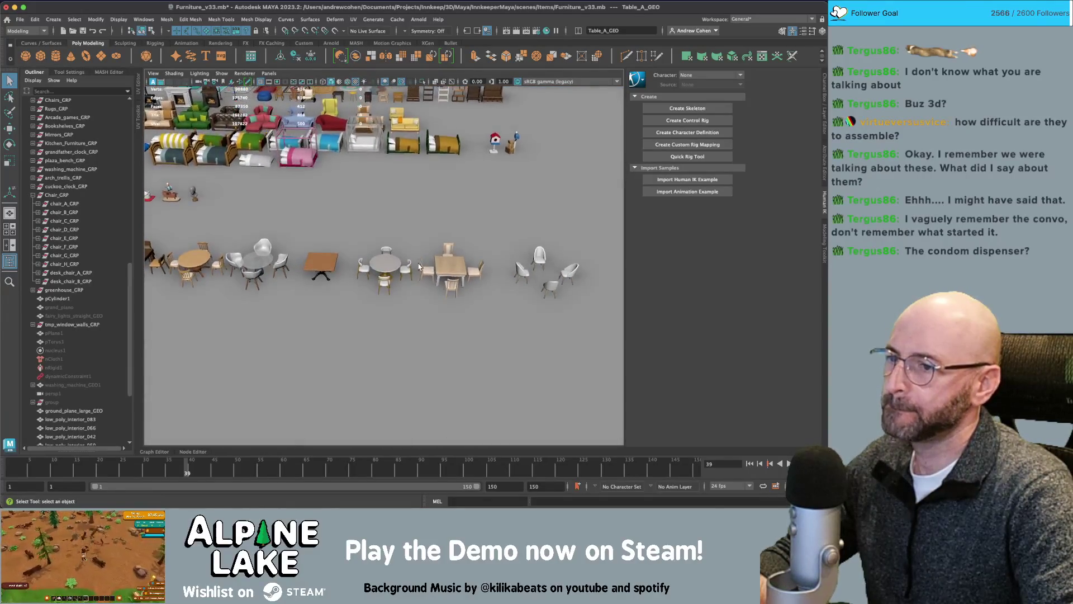
pyautogui.moveTo(442, 249); pyautogui.dragTo(242, 275)
# - Frame Table_E_GEO from a low angle, then bring up the clawfoot table Google results
pyautogui.click(463, 292)
pyautogui.press('f')
pyautogui.scroll(-3)
pyautogui.moveTo(466, 292); pyautogui.dragTo(700, 206)
pyautogui.click(425, 255)
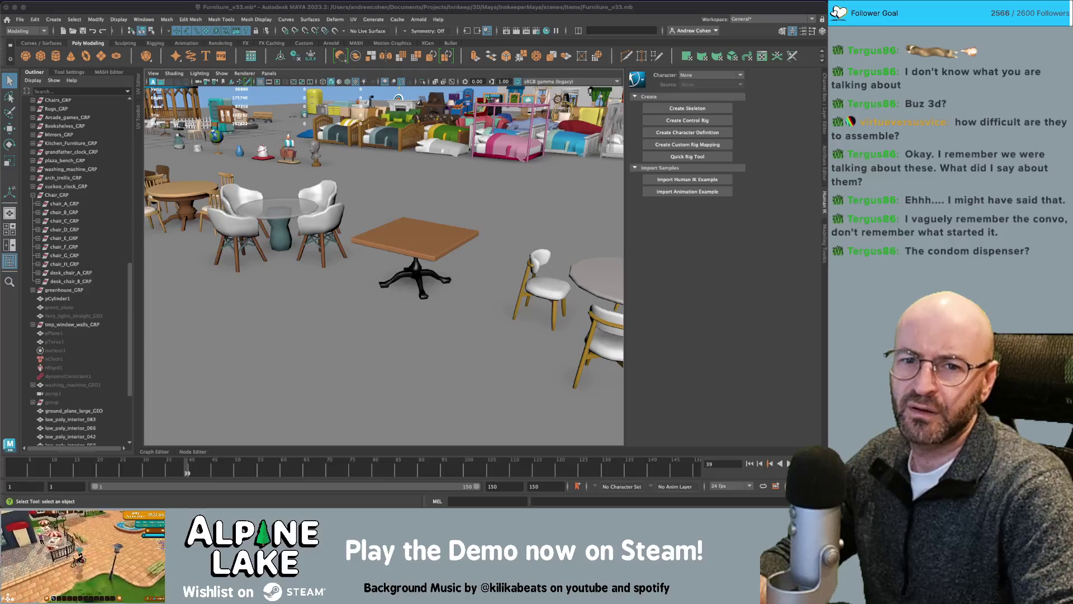
pyautogui.press('super+Tab')
pyautogui.moveTo(516, 74); pyautogui.dragTo(501, 54)
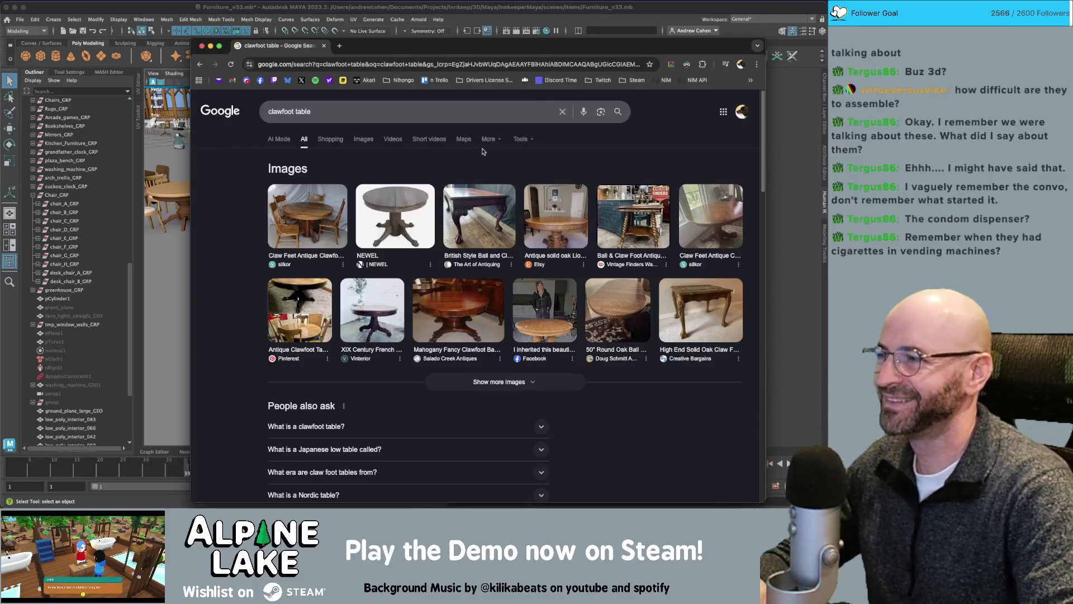
pyautogui.moveTo(501, 43); pyautogui.dragTo(500, 28)
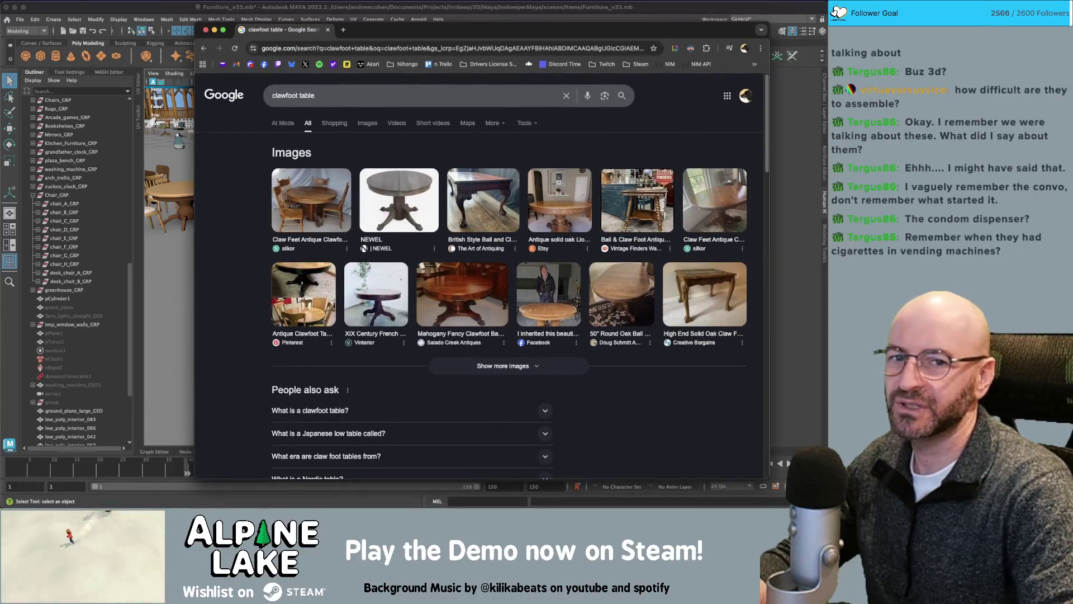
pyautogui.press('super+Tab')
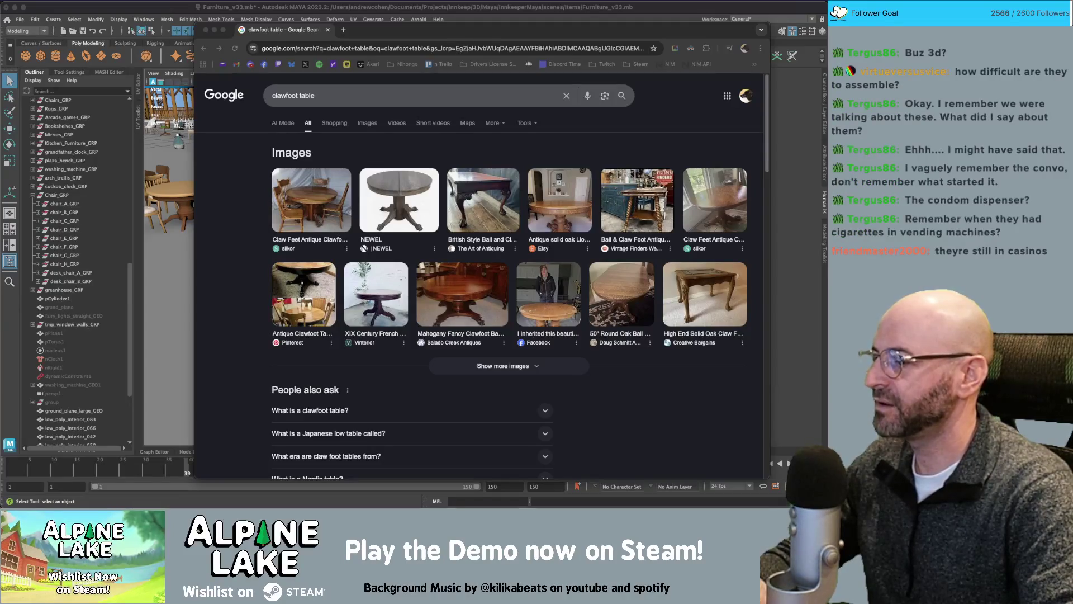
pyautogui.click(235, 207)
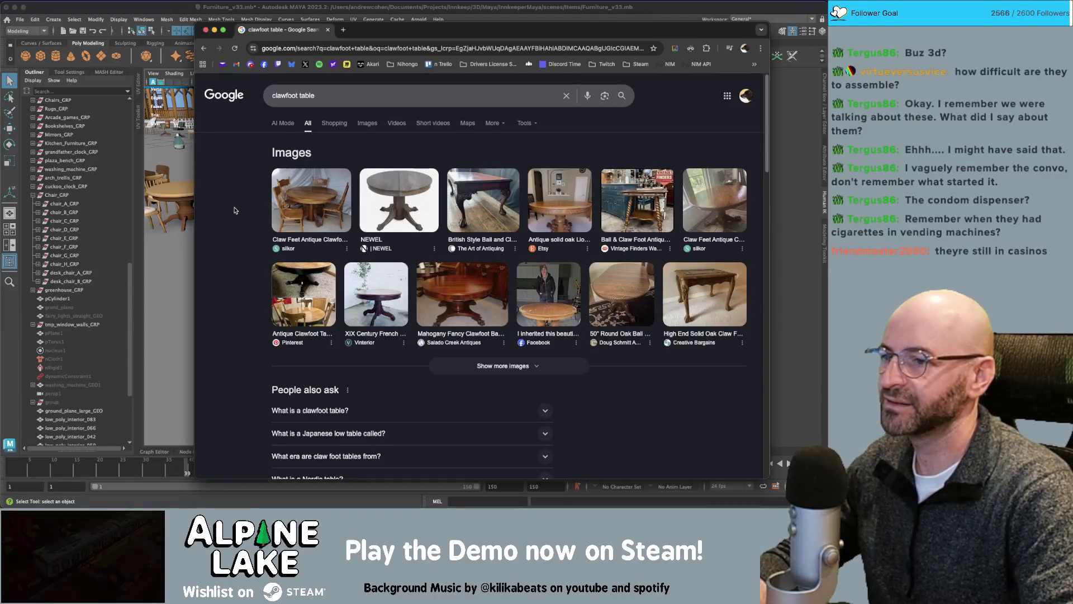
pyautogui.click(355, 123)
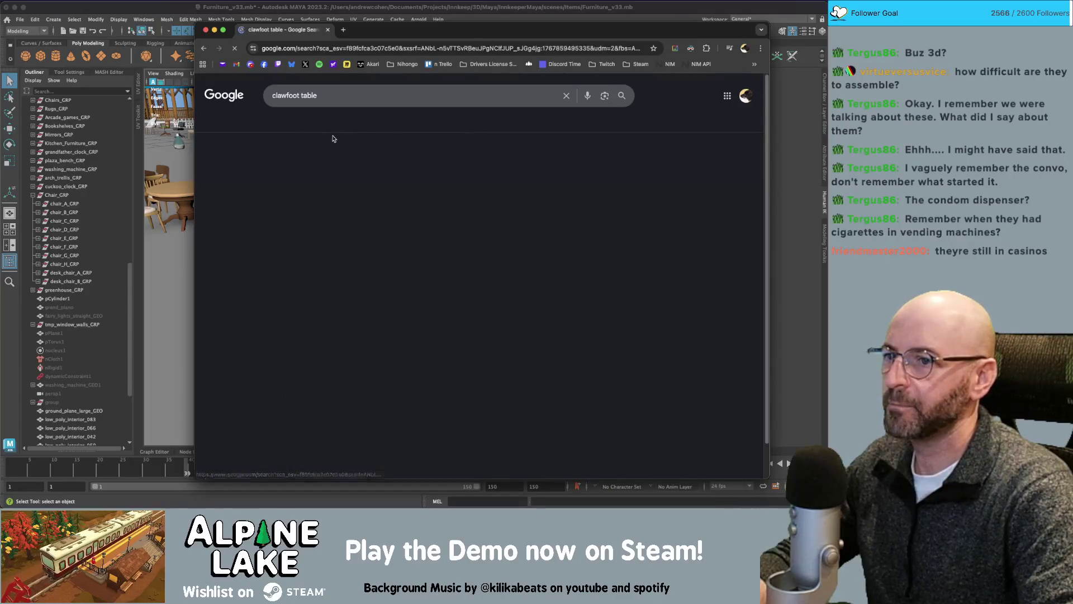
pyautogui.scroll(-3)
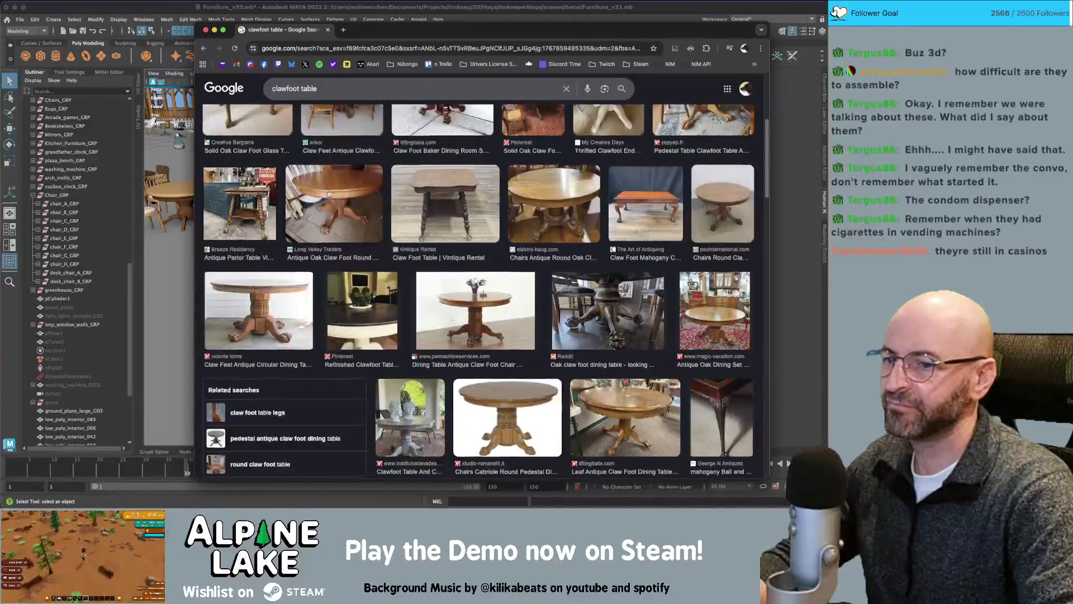
pyautogui.scroll(-3)
pyautogui.scroll(-3)
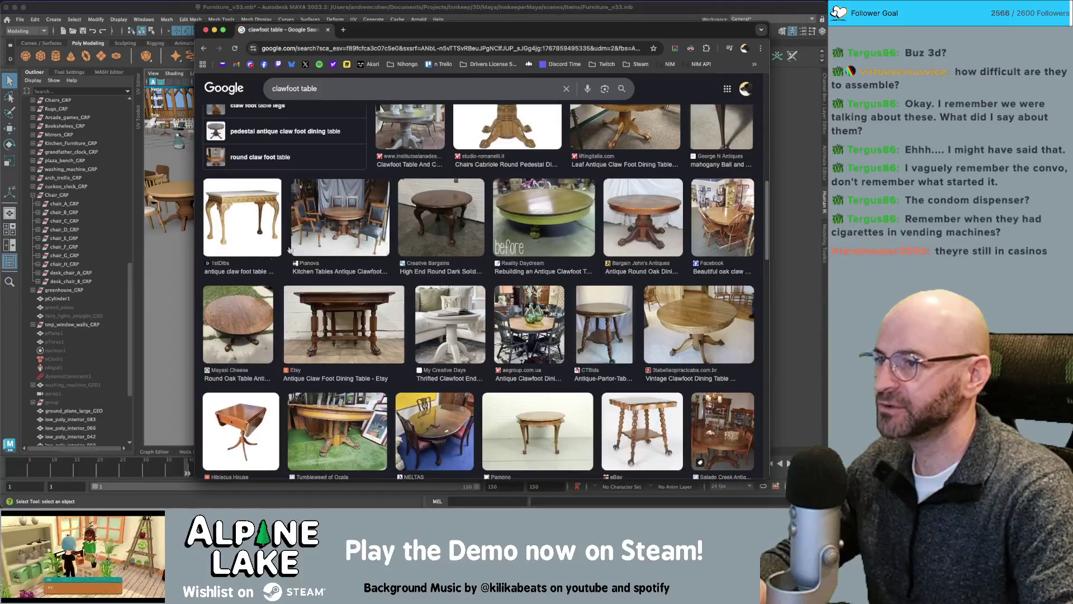
pyautogui.scroll(-3)
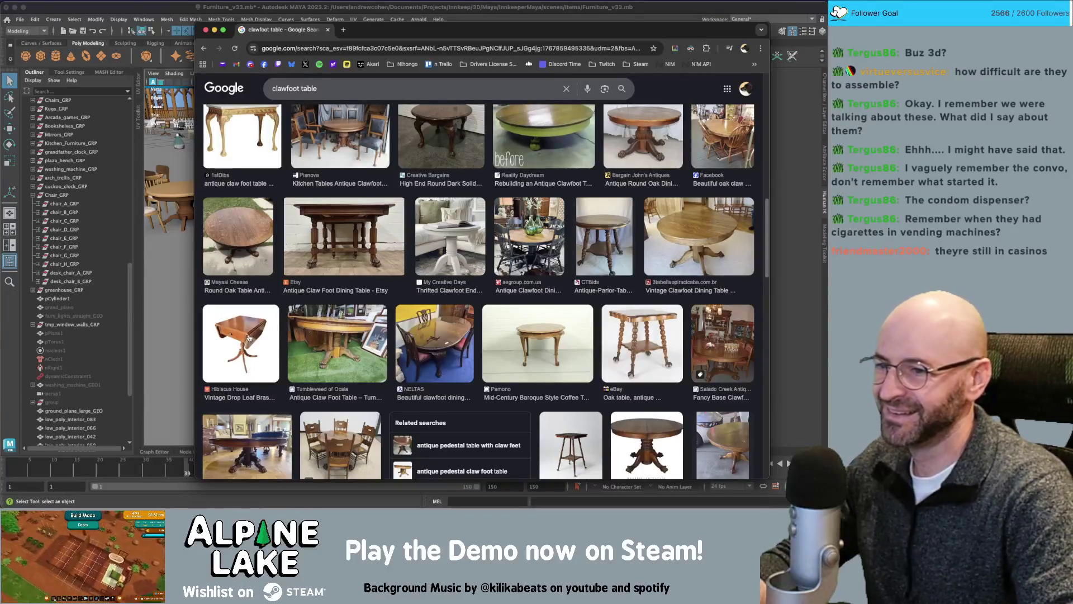
pyautogui.scroll(-3)
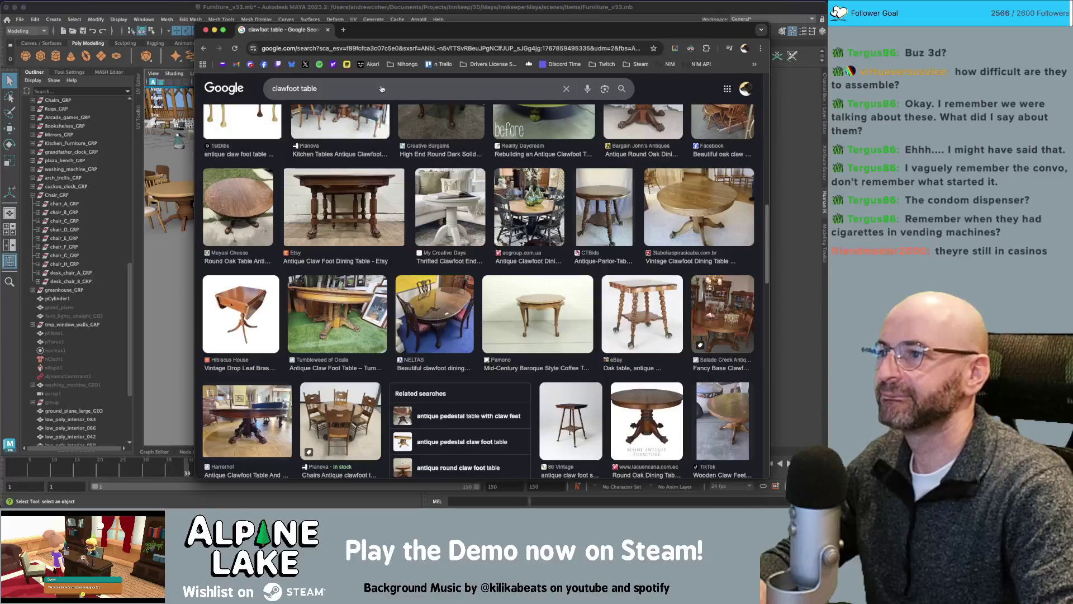
pyautogui.click(345, 80)
# - Search 'metal clawfoot table with chairs', preview the first image, then return to Maya
pyautogui.press('super+Left')
pyautogui.write('metal')
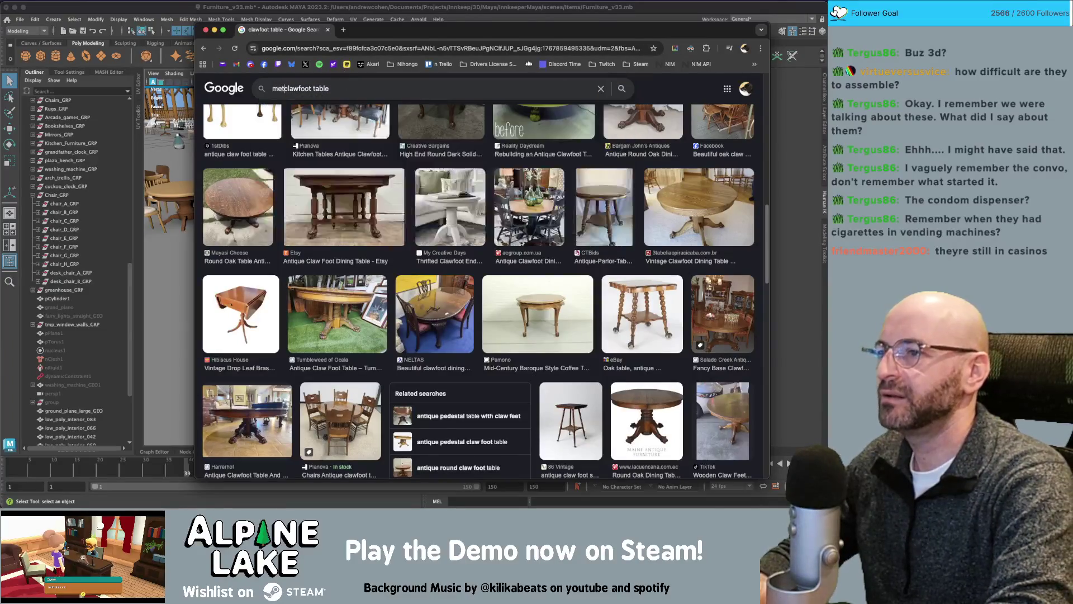
pyautogui.press('super+Right')
pyautogui.write('h chairs')
pyautogui.press('Return')
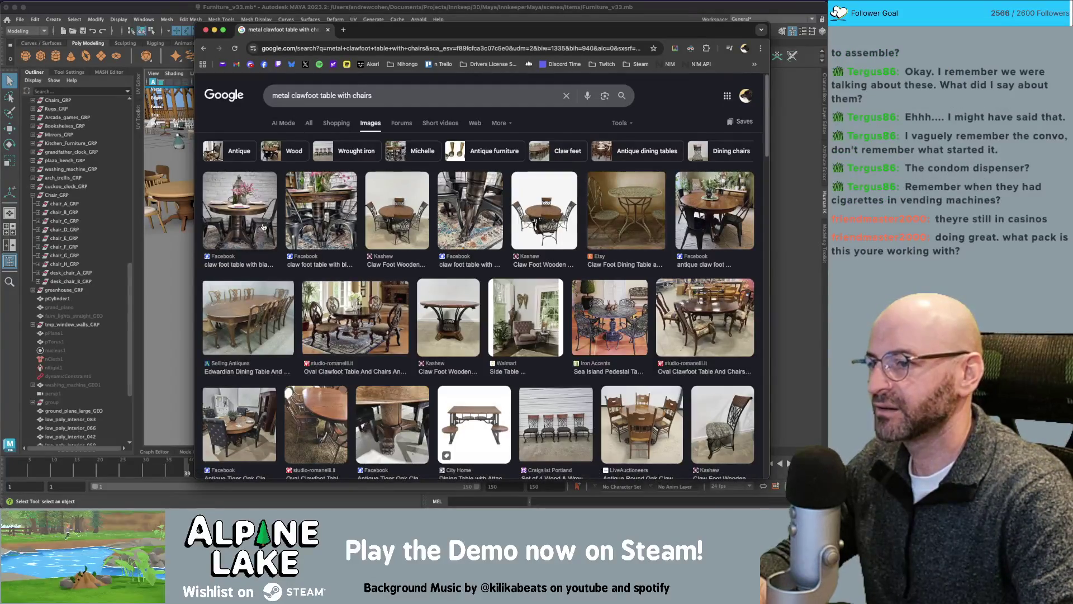
pyautogui.click(274, 226)
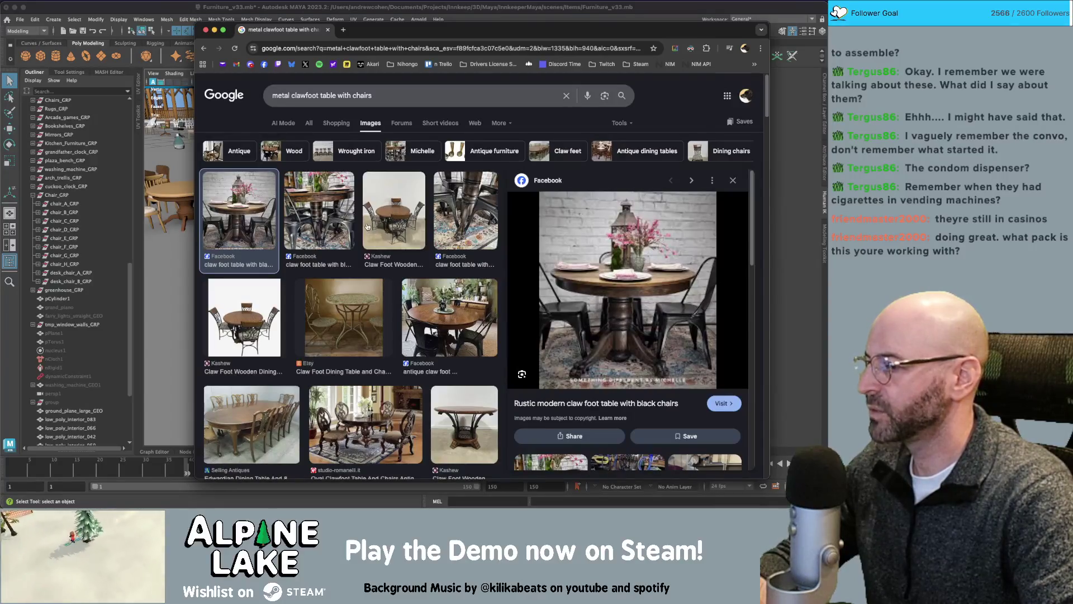
pyautogui.click(181, 8)
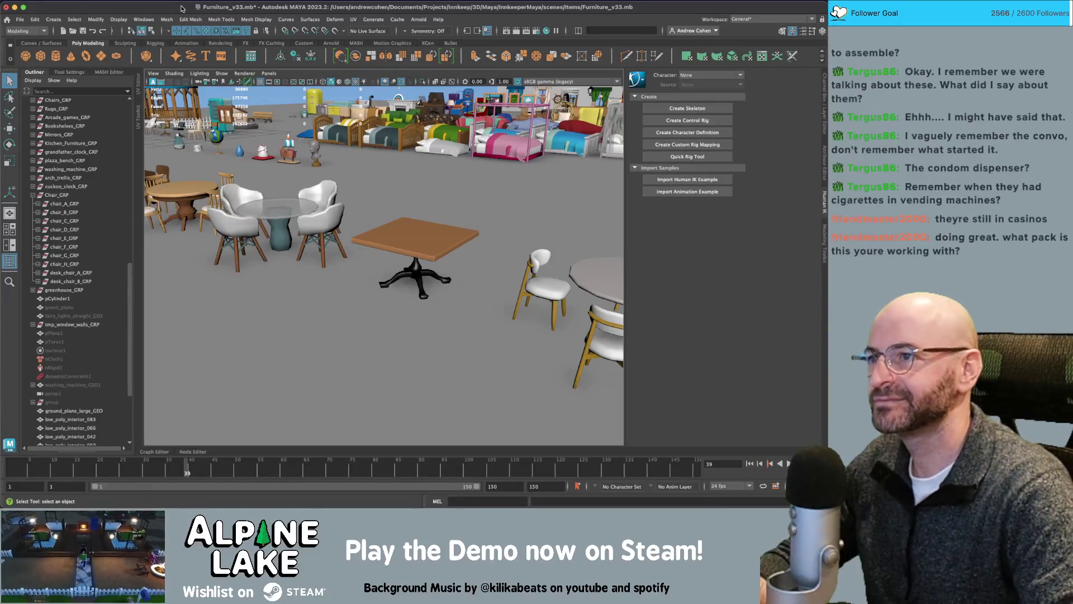
# - Look down over the layout and frame chair_D in the row of chairs
pyautogui.scroll(-3)
pyautogui.scroll(-3)
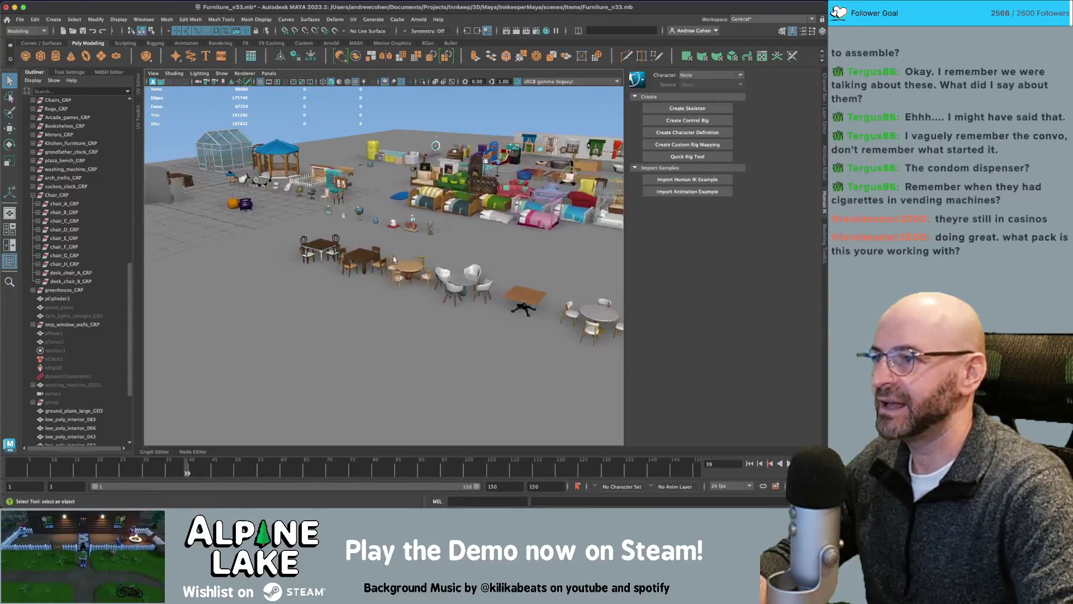
pyautogui.moveTo(377, 219); pyautogui.dragTo(439, 226)
pyautogui.scroll(3)
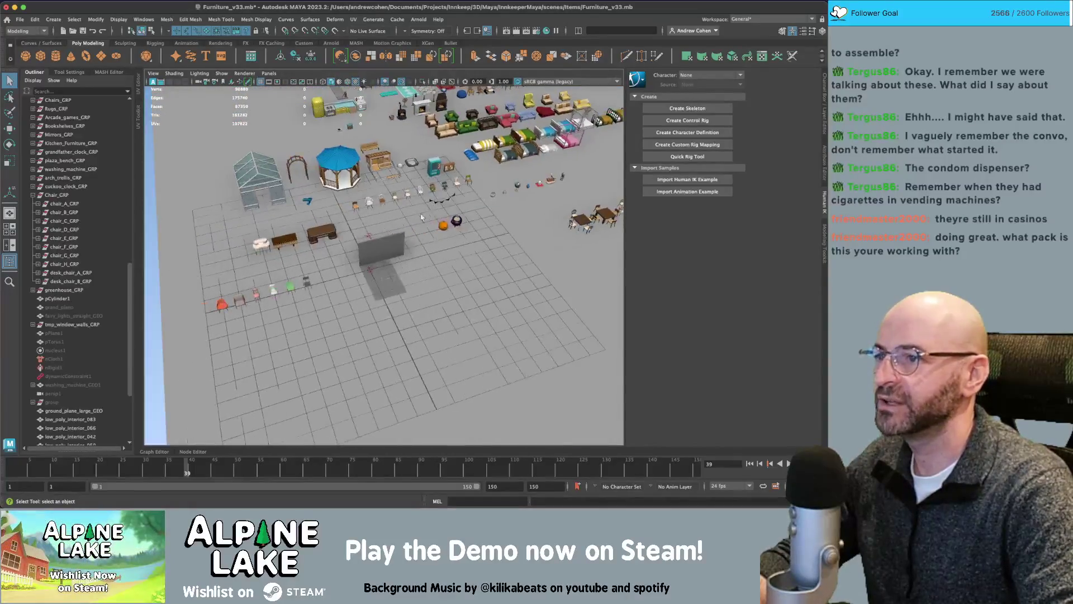
pyautogui.scroll(3)
pyautogui.scroll(-3)
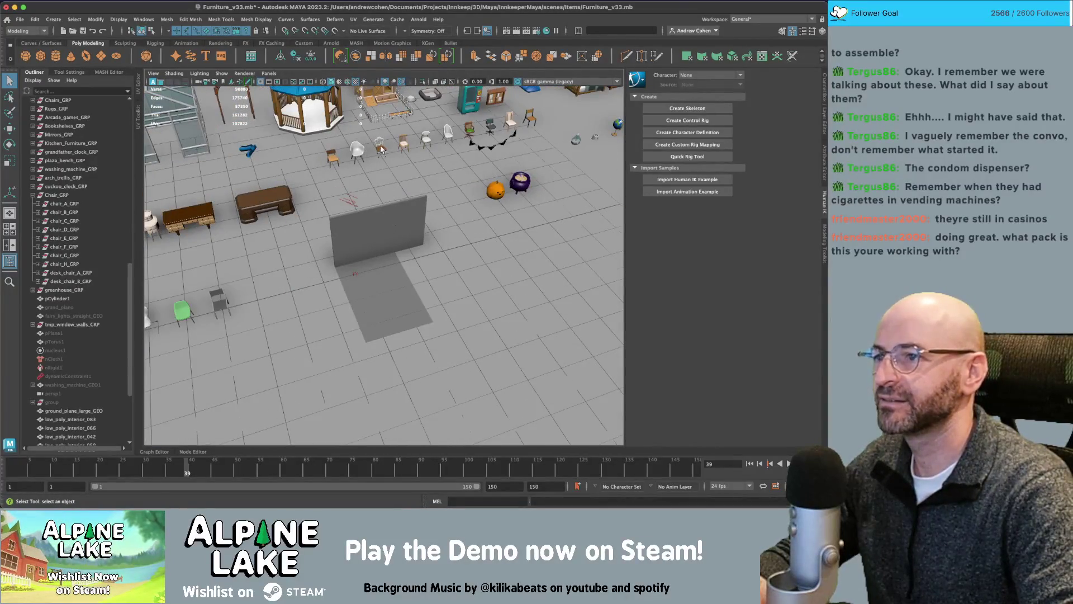
pyautogui.click(381, 149)
pyautogui.press('f')
# - Orbit around the chair row, then return to the metal clawfoot table reference
pyautogui.scroll(-3)
pyautogui.moveTo(374, 223); pyautogui.dragTo(394, 227)
pyautogui.scroll(3)
pyautogui.scroll(-3)
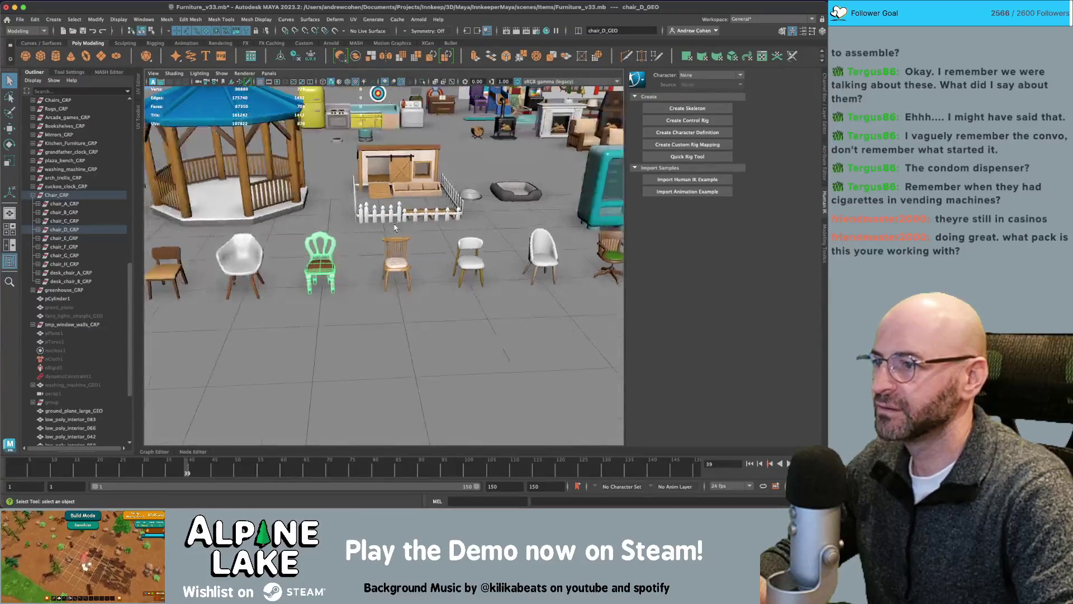
pyautogui.scroll(-3)
pyautogui.press('super+Tab')
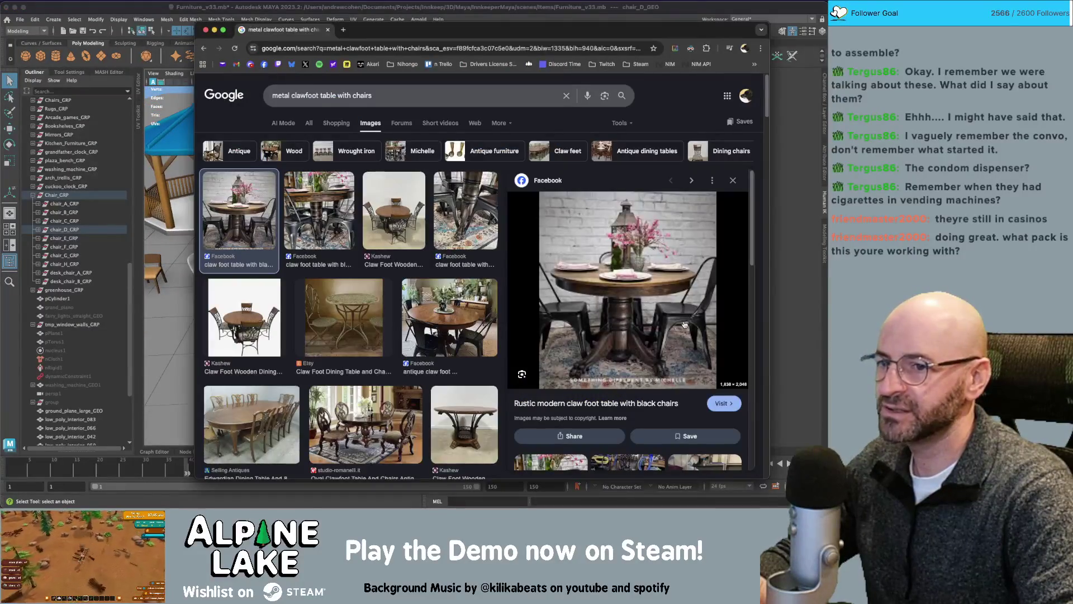
# - Switch from the Chrome reference back to the Maya furniture scene
pyautogui.press('super+Tab')
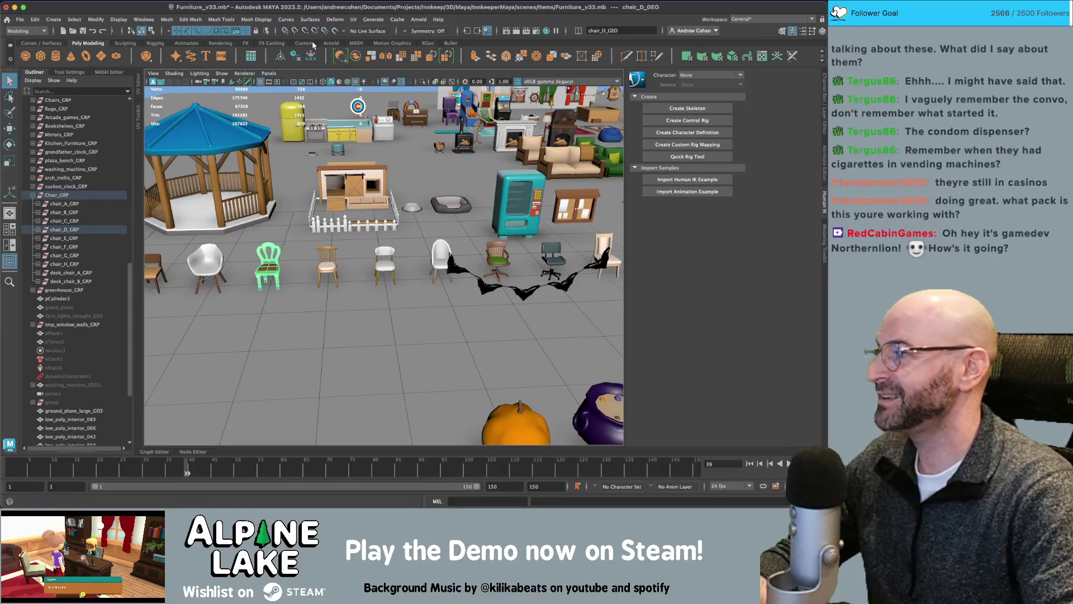
# - Frame the white chair close up, then bring forward and reposition the browser with the Twitch channel
pyautogui.click(445, 249)
pyautogui.press('f')
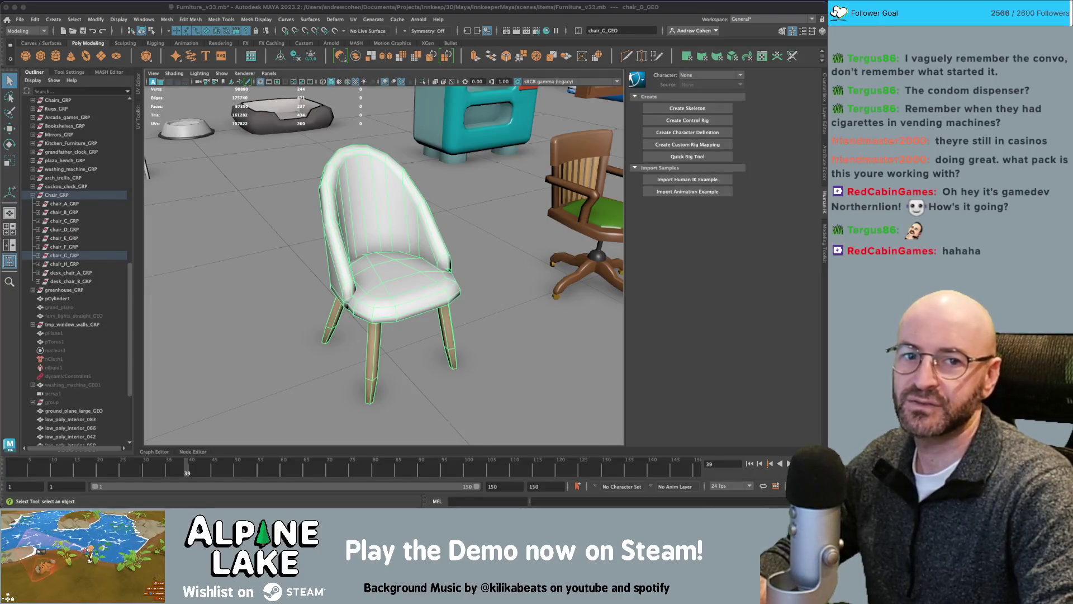
pyautogui.press('super+Tab')
pyautogui.moveTo(446, 36); pyautogui.dragTo(329, 29)
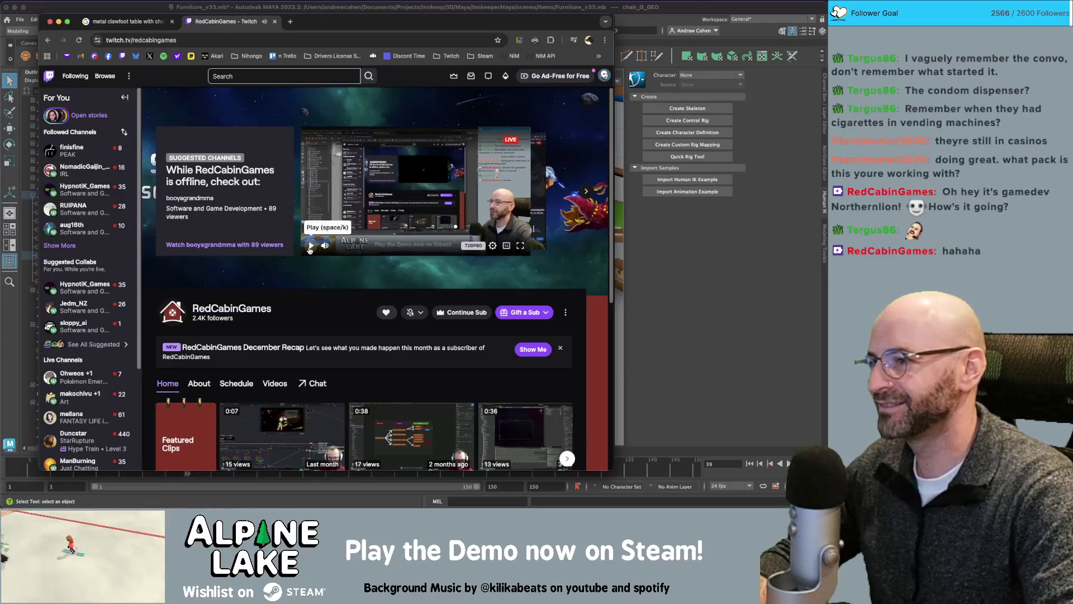
# - Pause the channel's offline preview and open the ALT - S clip from its Videos list
pyautogui.click(310, 247)
pyautogui.scroll(-3)
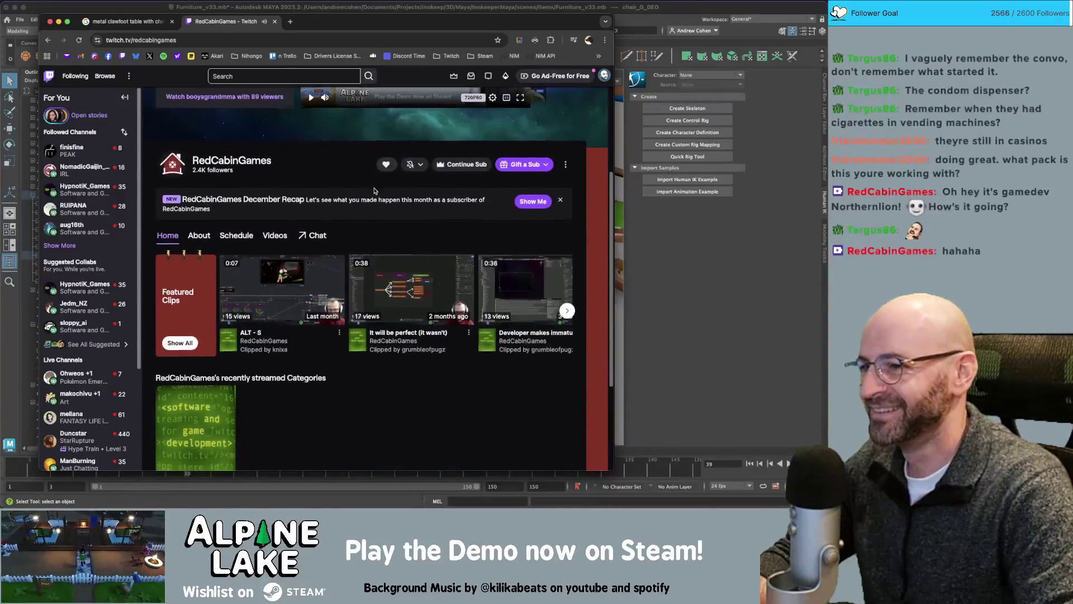
pyautogui.click(280, 237)
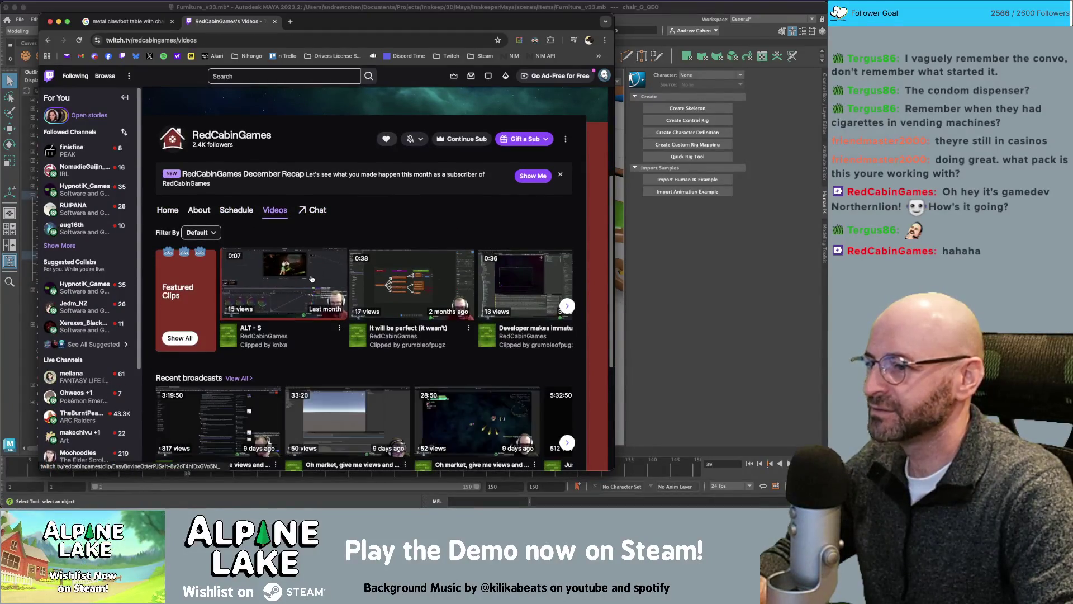
pyautogui.click(312, 278)
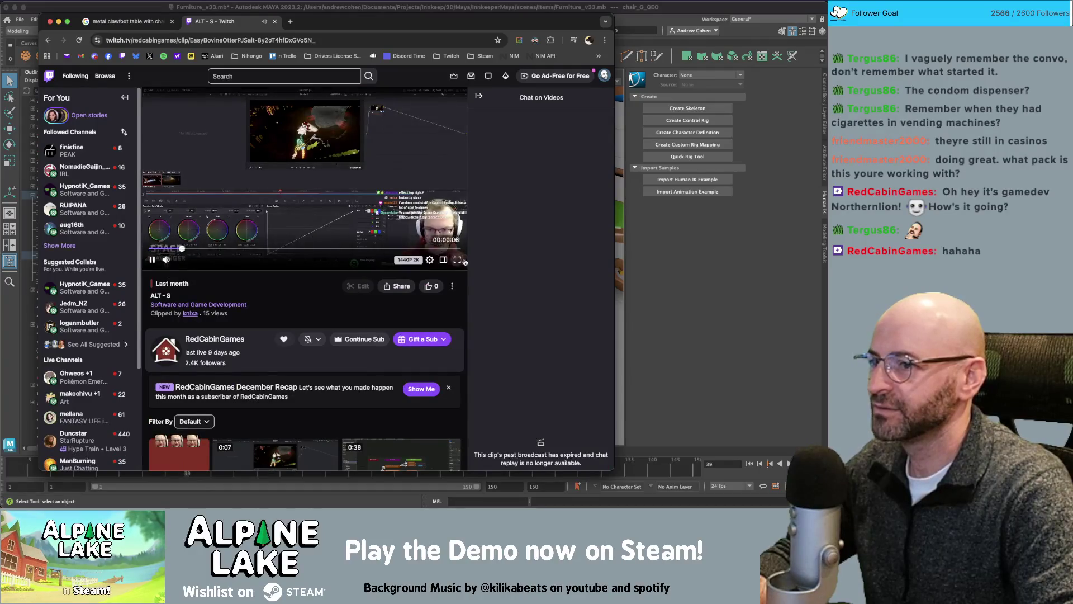
# - Pause the ALT - S clip, rewind it to near the start, and open a blank browser tab
pyautogui.click(452, 192)
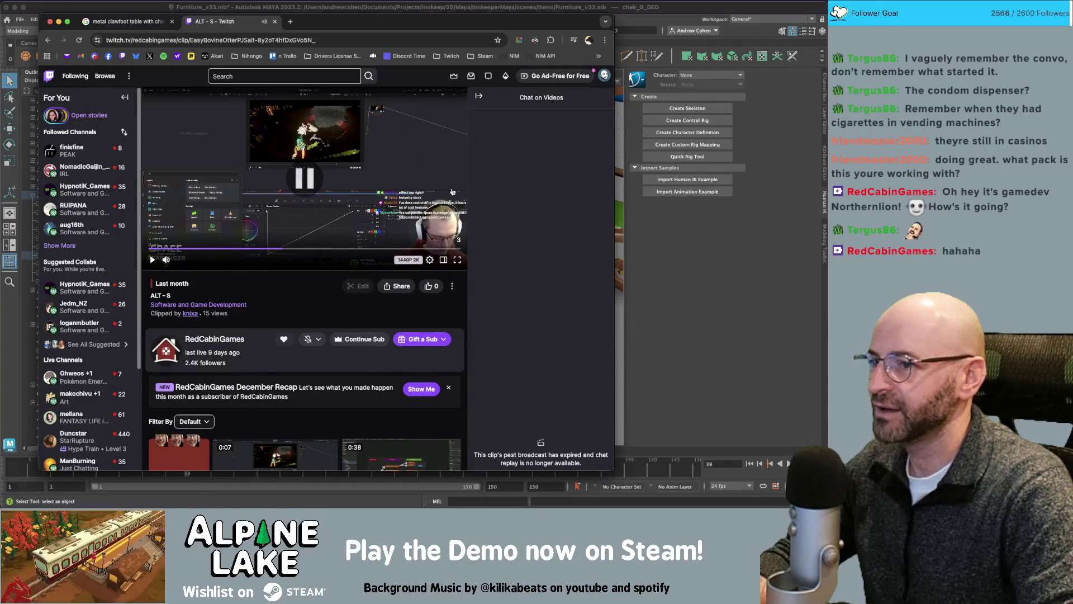
pyautogui.click(259, 248)
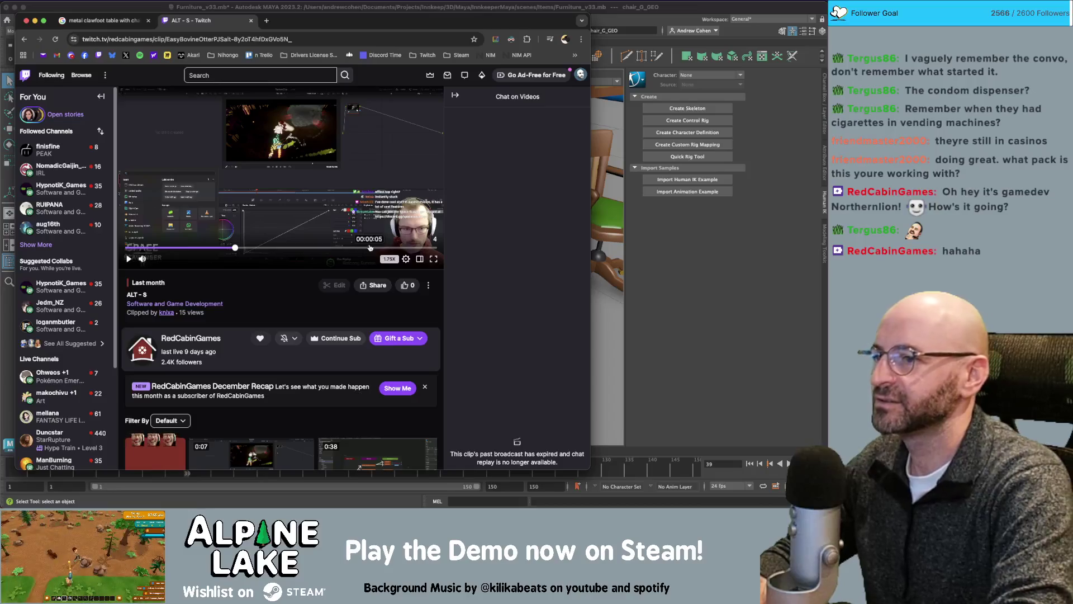
pyautogui.press('super+t')
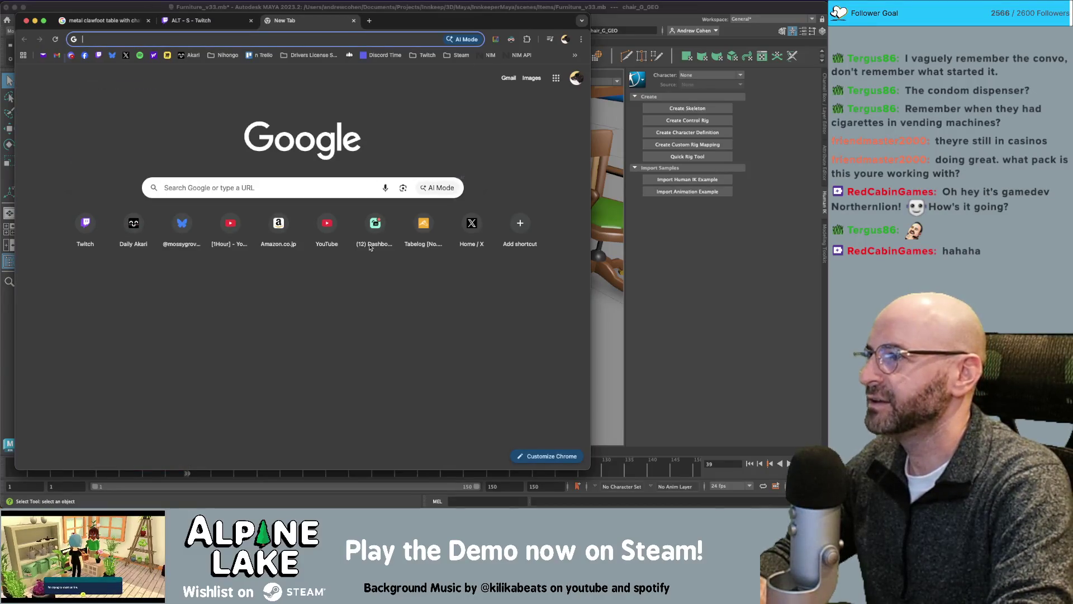
# - Search Google Images for the streamer mentioned in chat
pyautogui.write('northern lion')
pyautogui.press('Return')
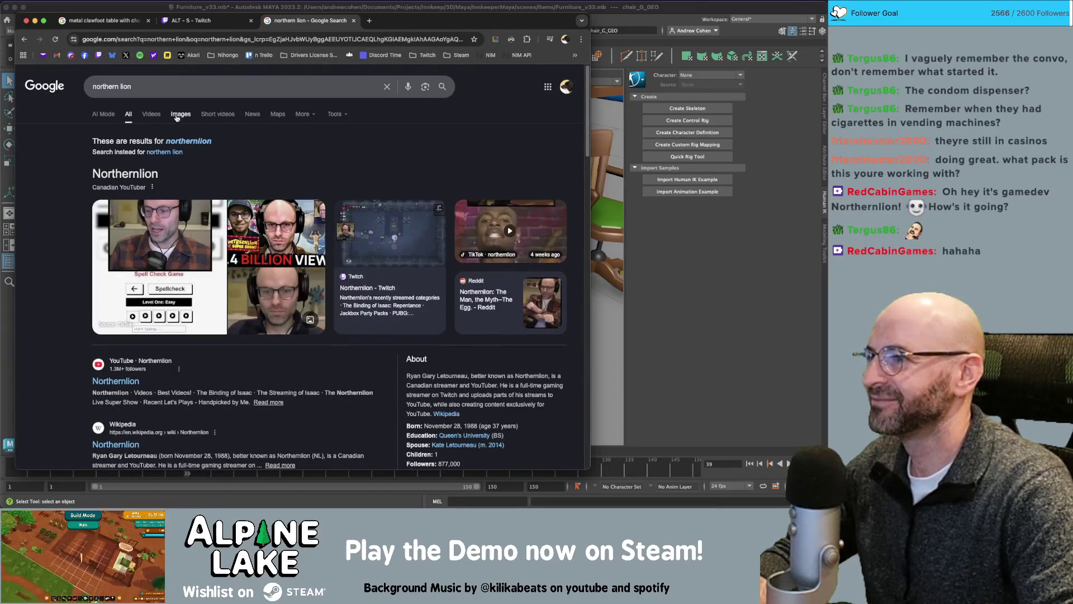
pyautogui.click(176, 114)
# - Move the streamer's image results into a separate window on the left, then close it
pyautogui.moveTo(310, 20); pyautogui.dragTo(577, 40)
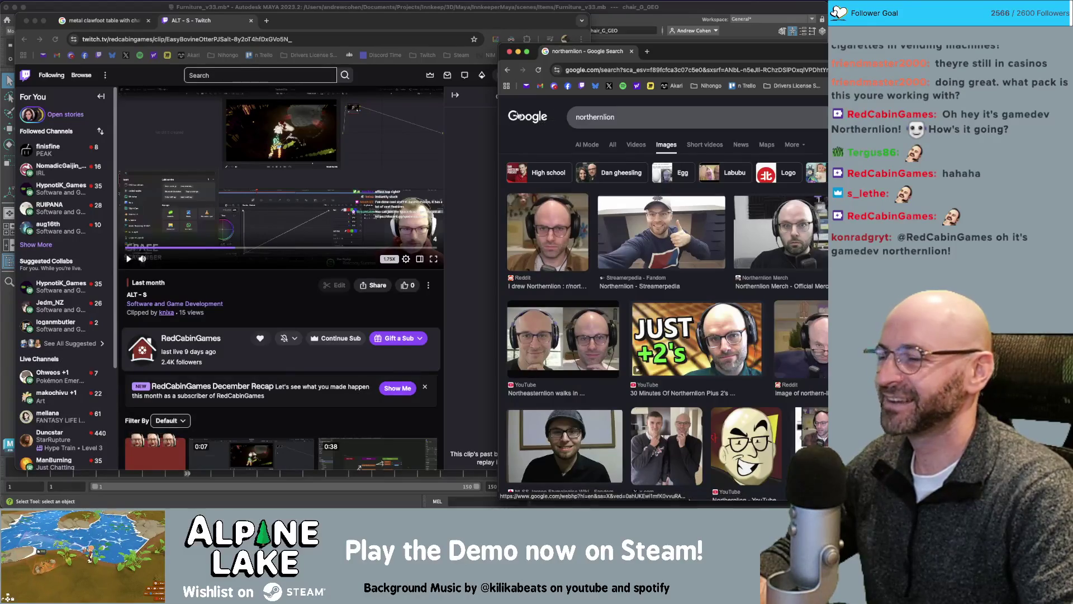
pyautogui.moveTo(717, 51); pyautogui.dragTo(585, 56)
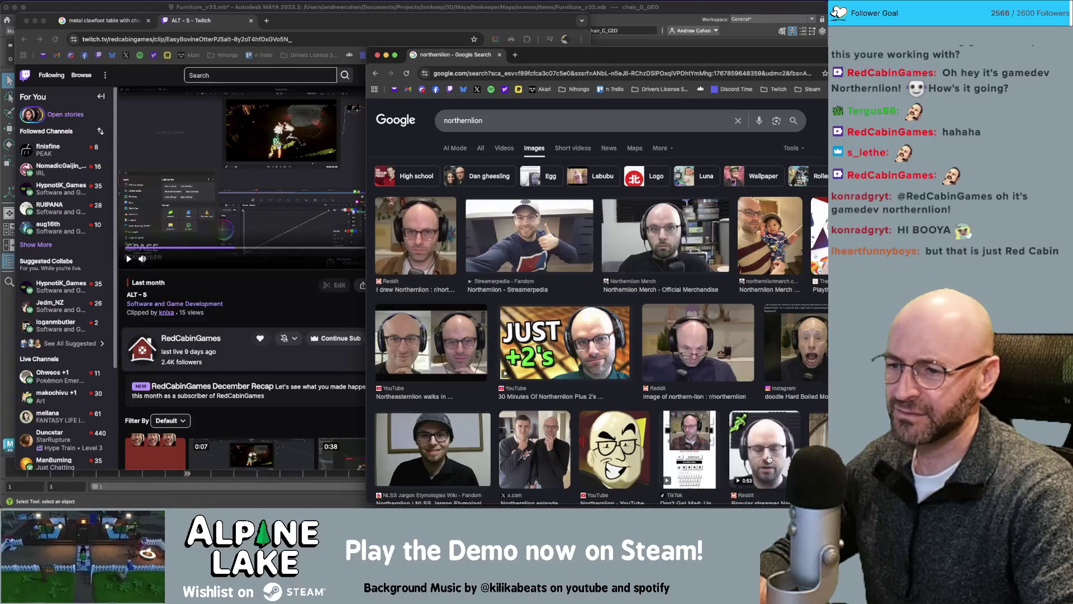
pyautogui.scroll(-3)
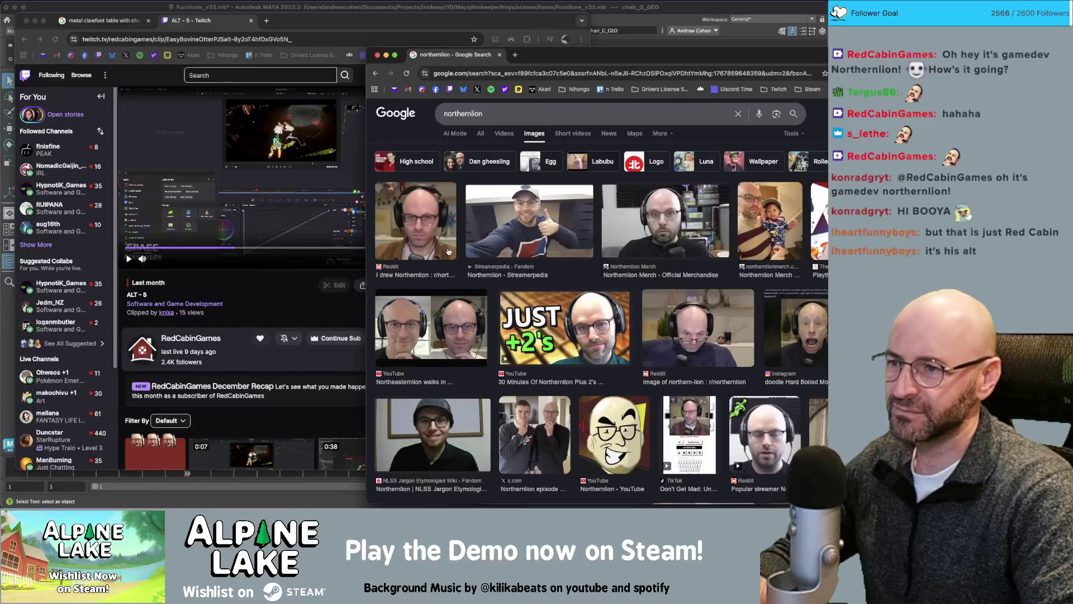
pyautogui.moveTo(538, 57); pyautogui.dragTo(894, 50)
pyautogui.click(251, 20)
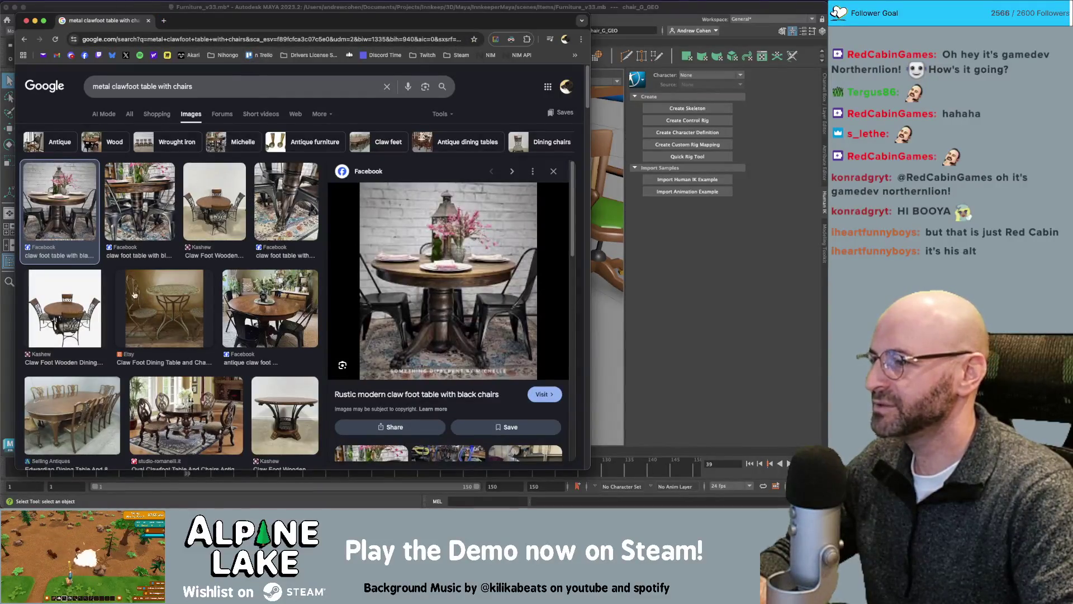
# - Browse the 'metal clawfoot table with chairs' image results, briefly switching to Maya and back
pyautogui.scroll(-3)
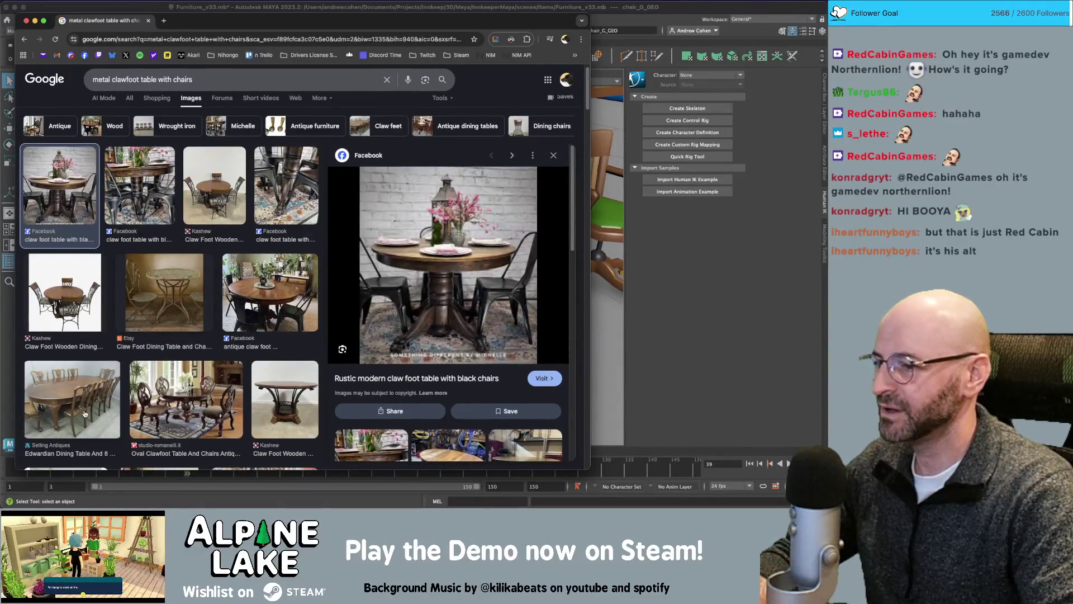
pyautogui.scroll(-3)
pyautogui.scroll(-3)
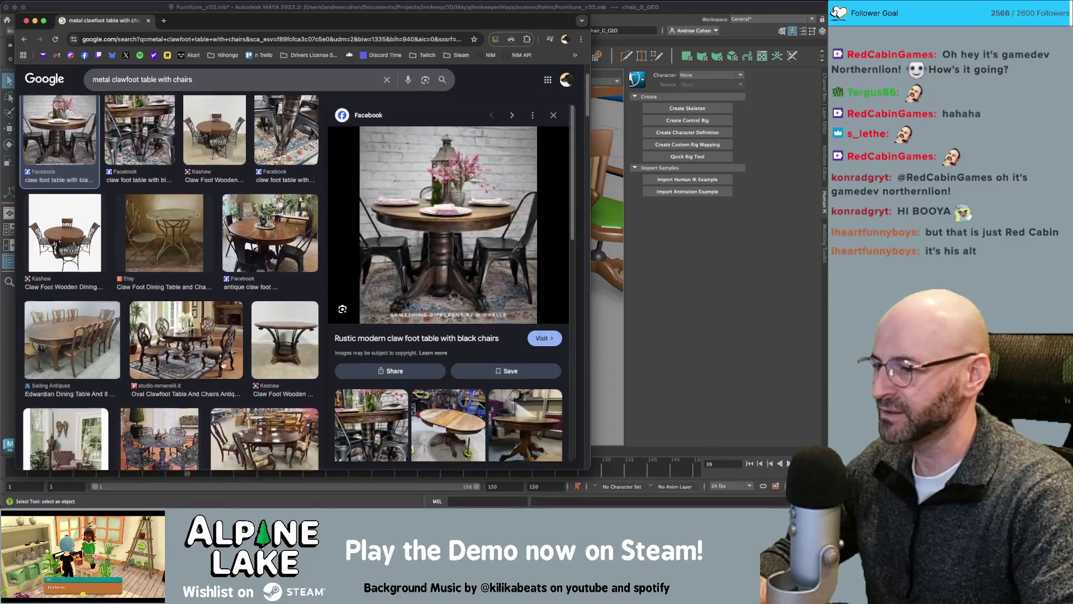
pyautogui.scroll(3)
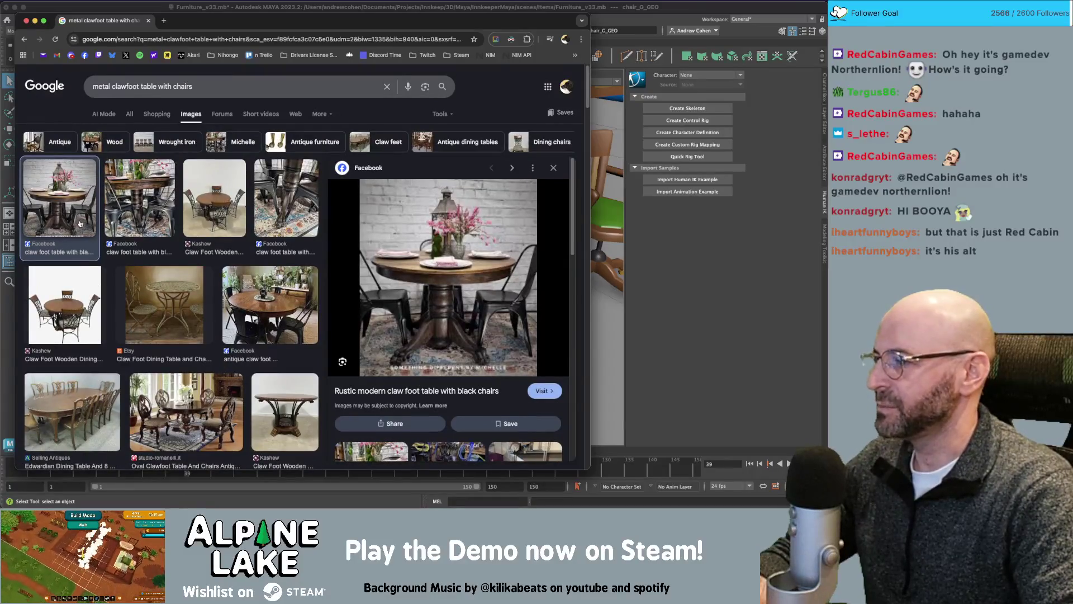
pyautogui.scroll(-3)
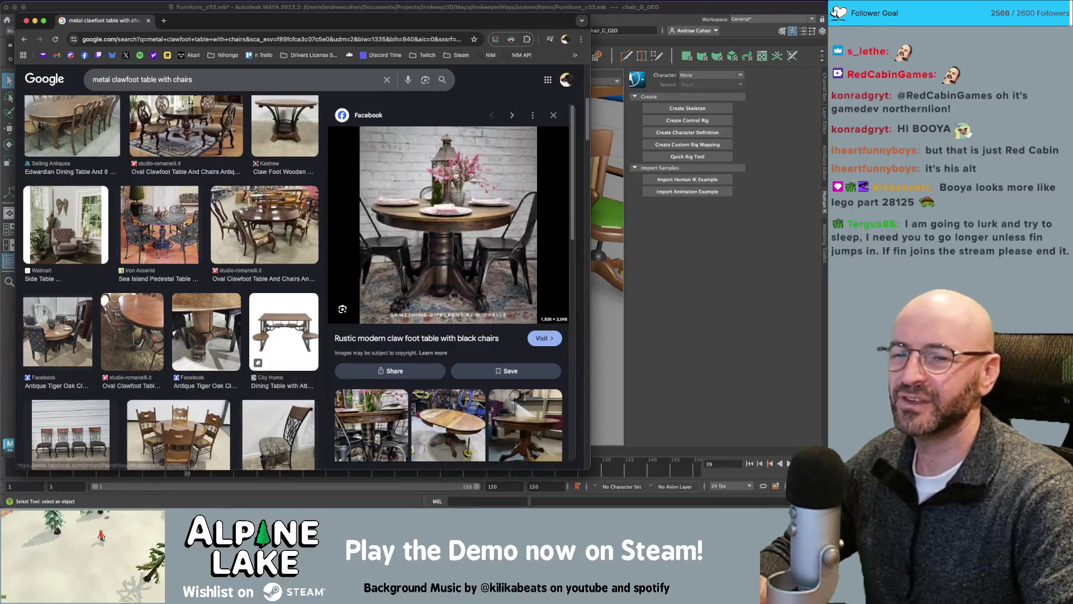
pyautogui.press('super+Tab')
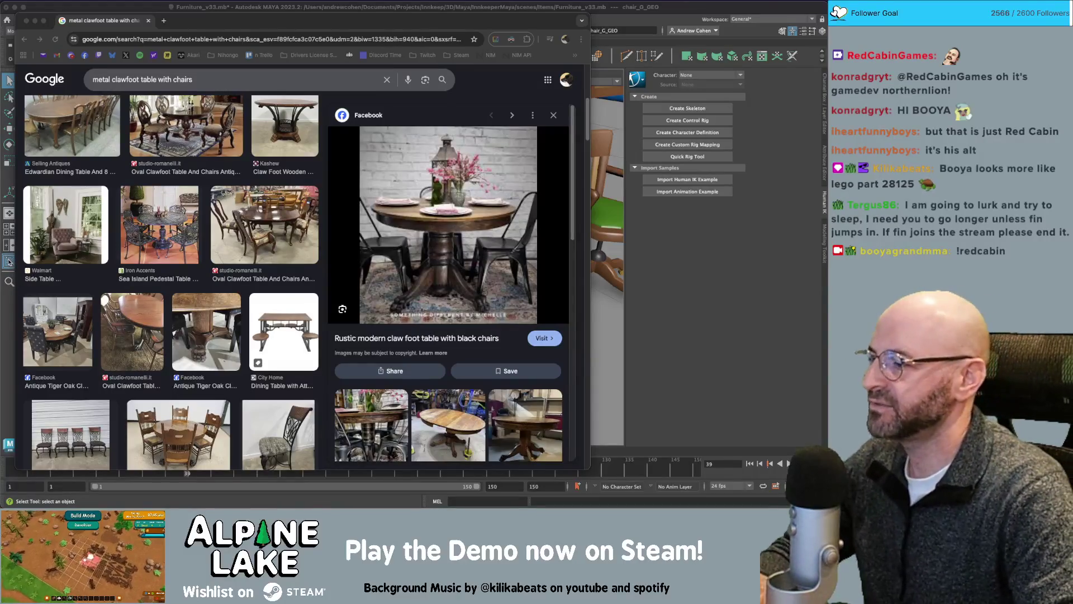
pyautogui.scroll(-3)
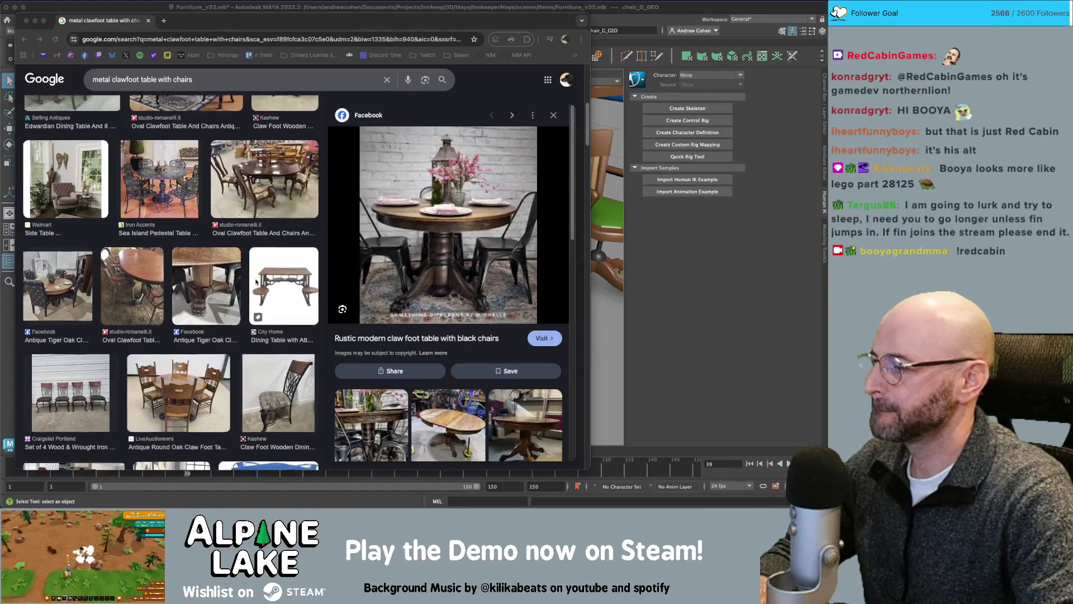
pyautogui.scroll(-3)
pyautogui.scroll(-3)
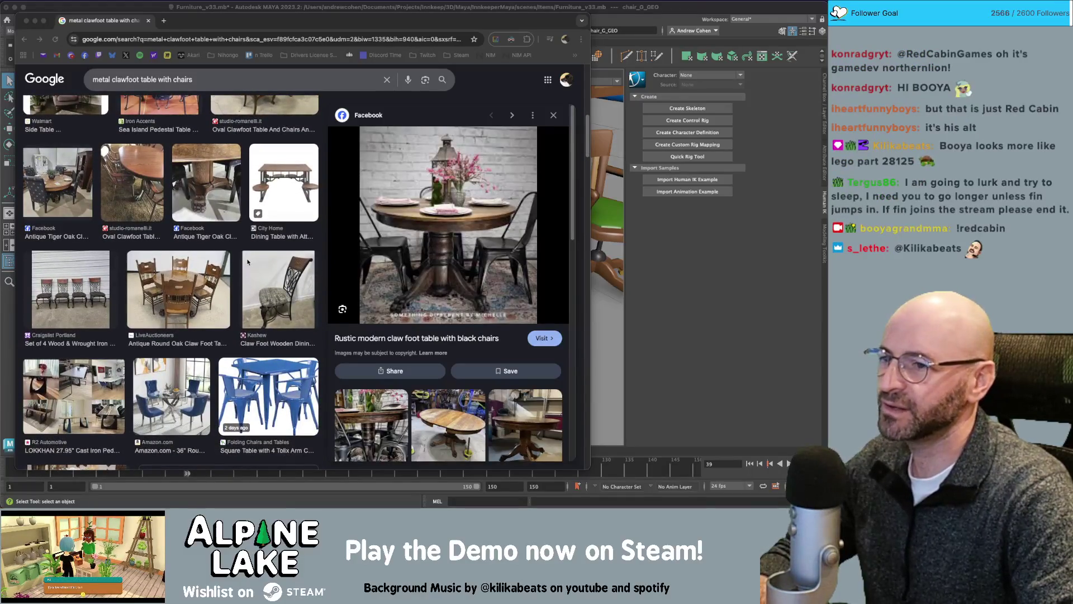
pyautogui.scroll(-3)
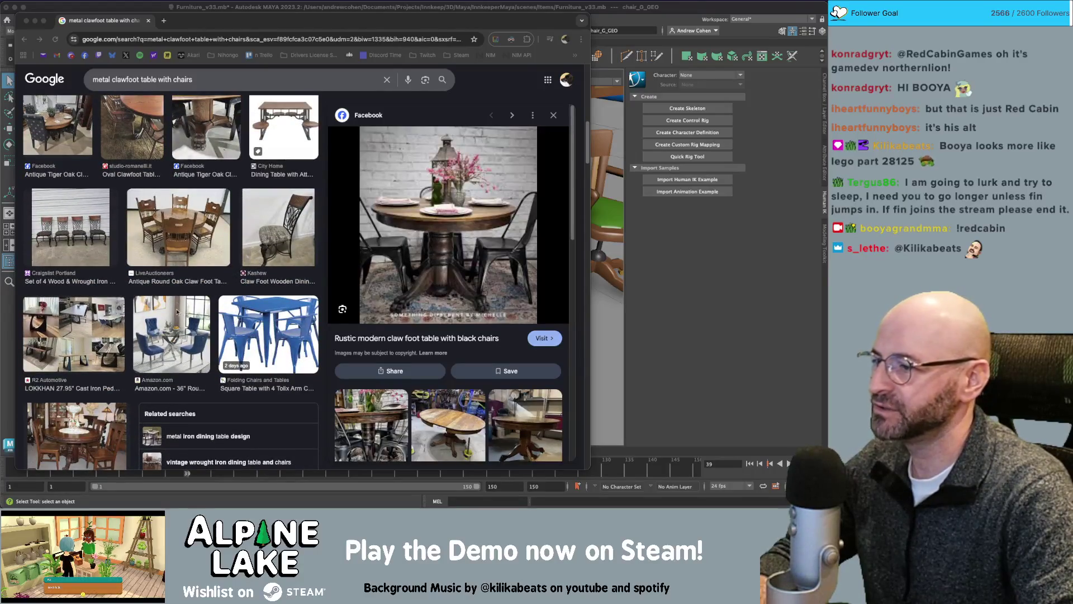
pyautogui.scroll(-3)
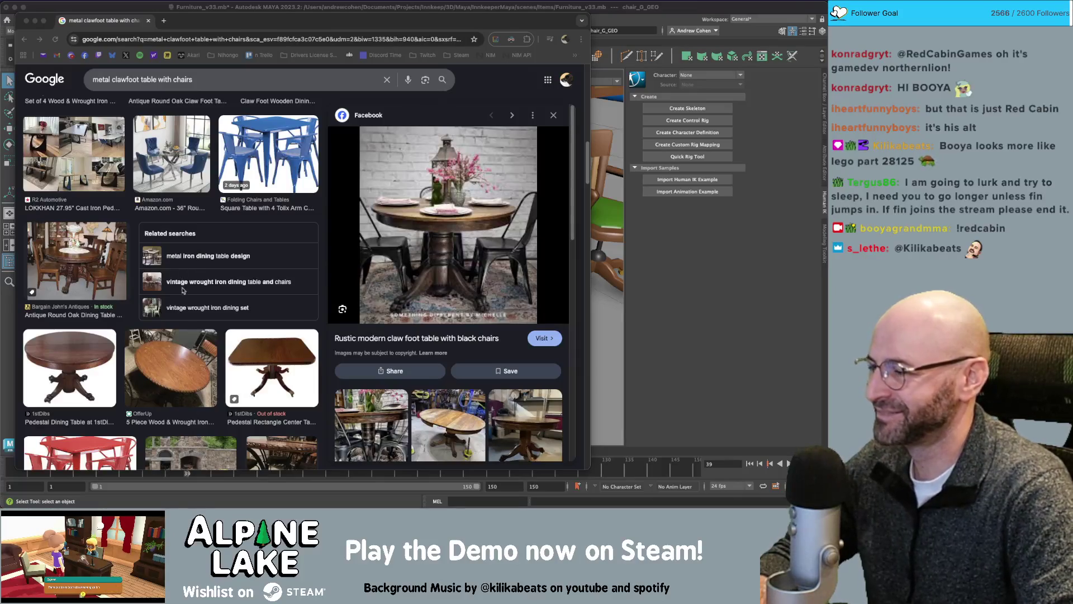
pyautogui.scroll(-3)
pyautogui.scroll(-3)
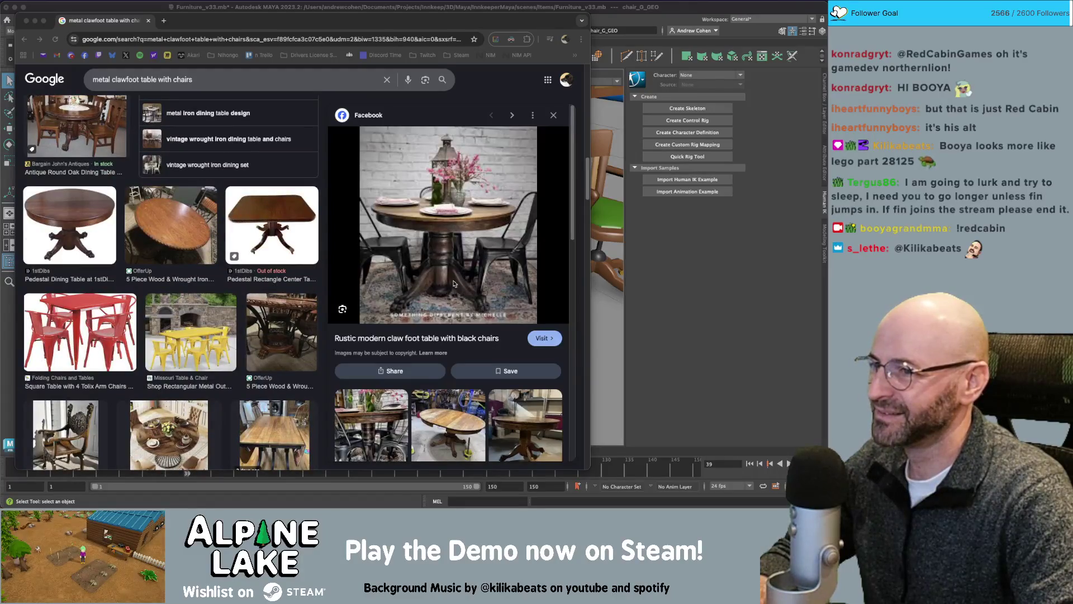
pyautogui.scroll(-3)
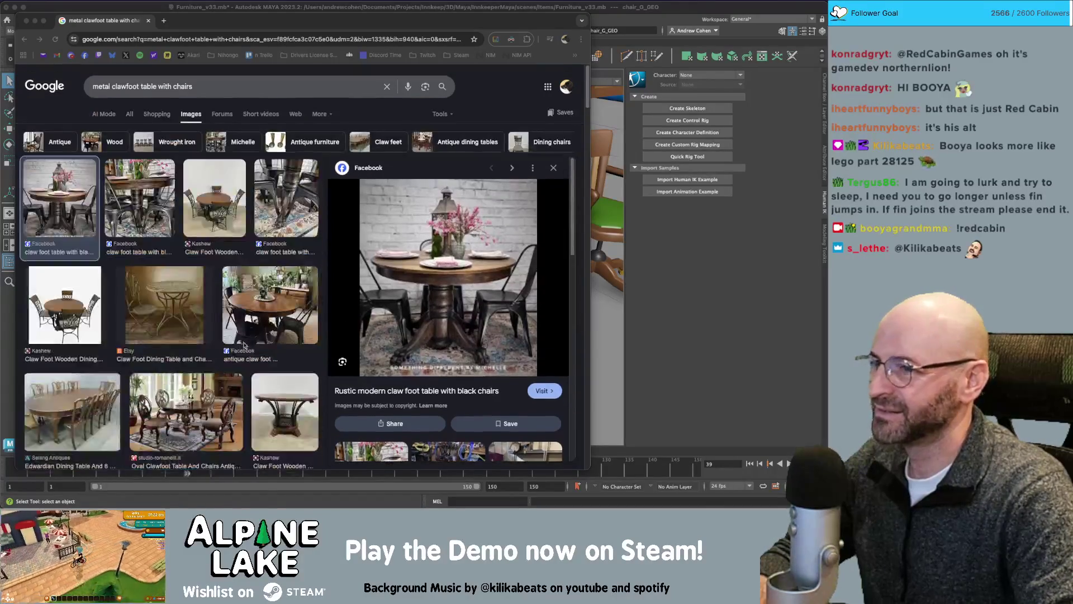
pyautogui.click(190, 104)
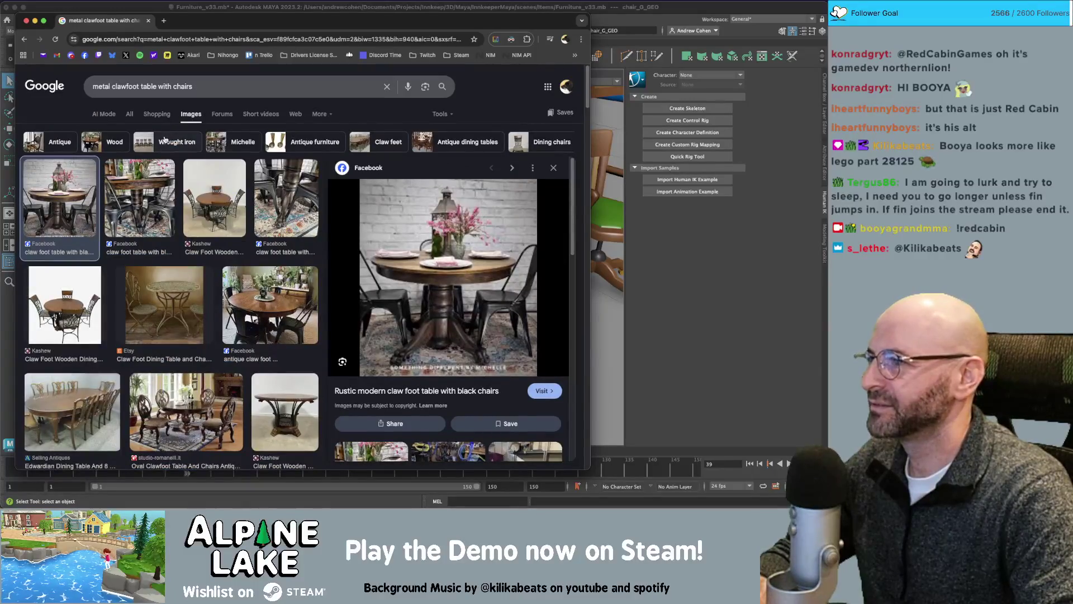
# - Filter the table images to 'Wrought iron' and preview the rustic claw foot table with black chairs
pyautogui.click(165, 141)
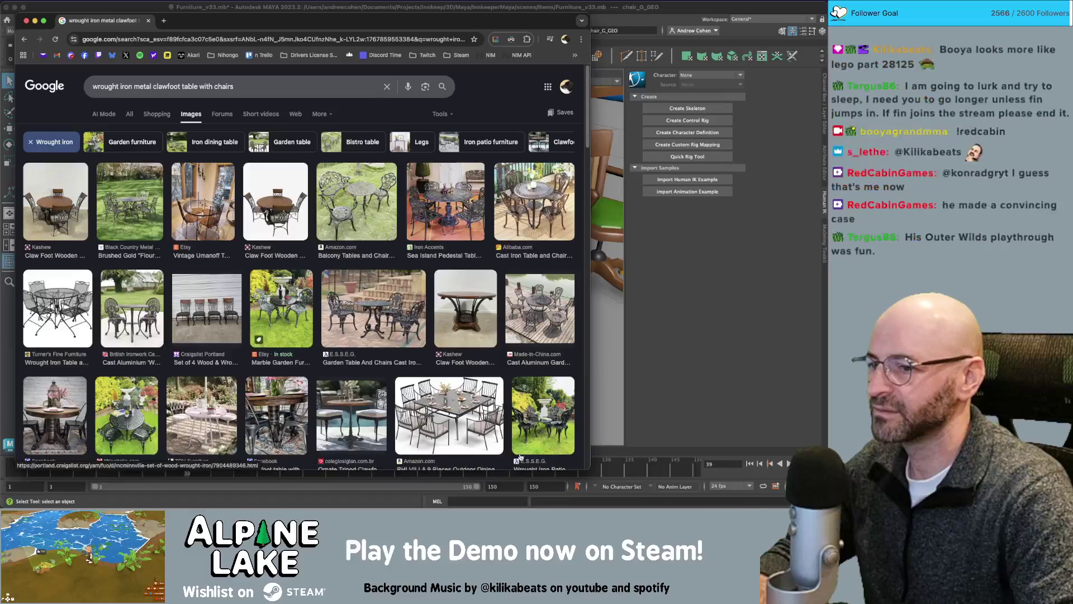
pyautogui.click(56, 415)
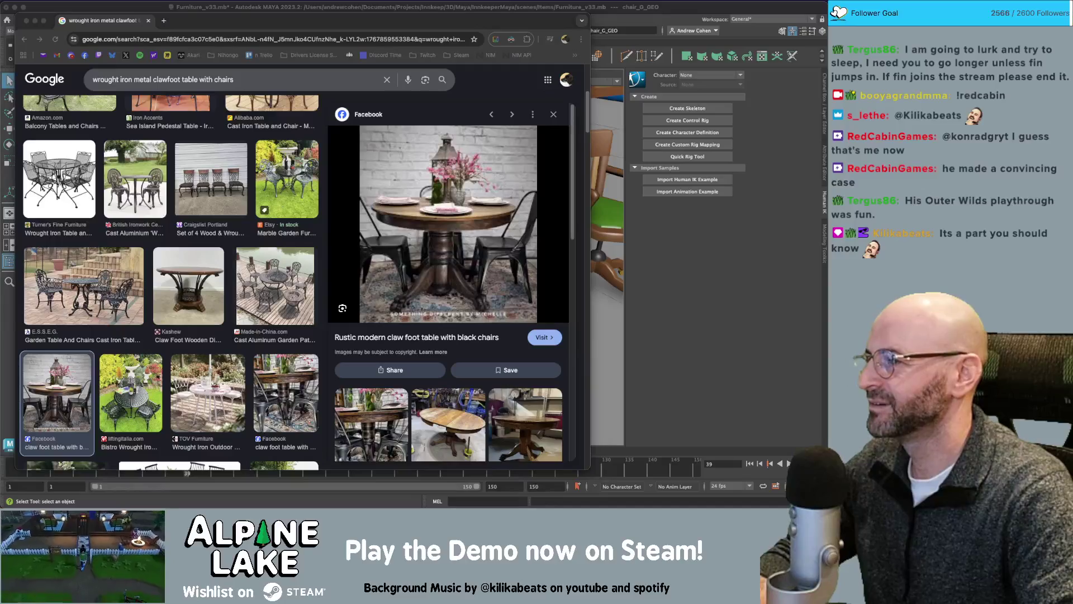
pyautogui.click(240, 25)
# - Search 'lego part 28125' in a new tab and open Brick Owl's LEGO Bald Head (28125) listing
pyautogui.press('super+t')
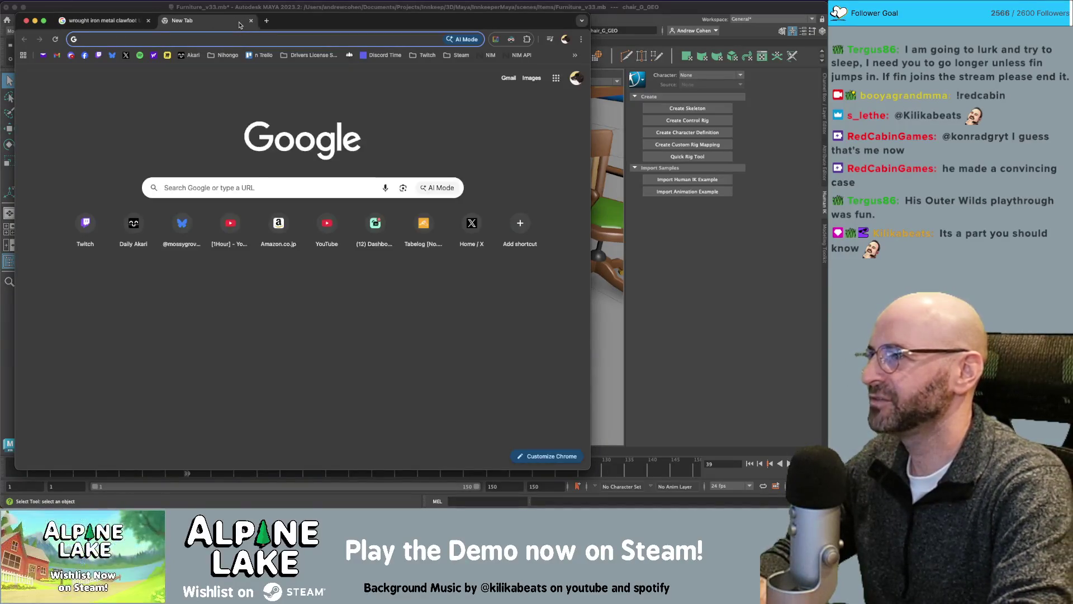
pyautogui.write('lego part 28125')
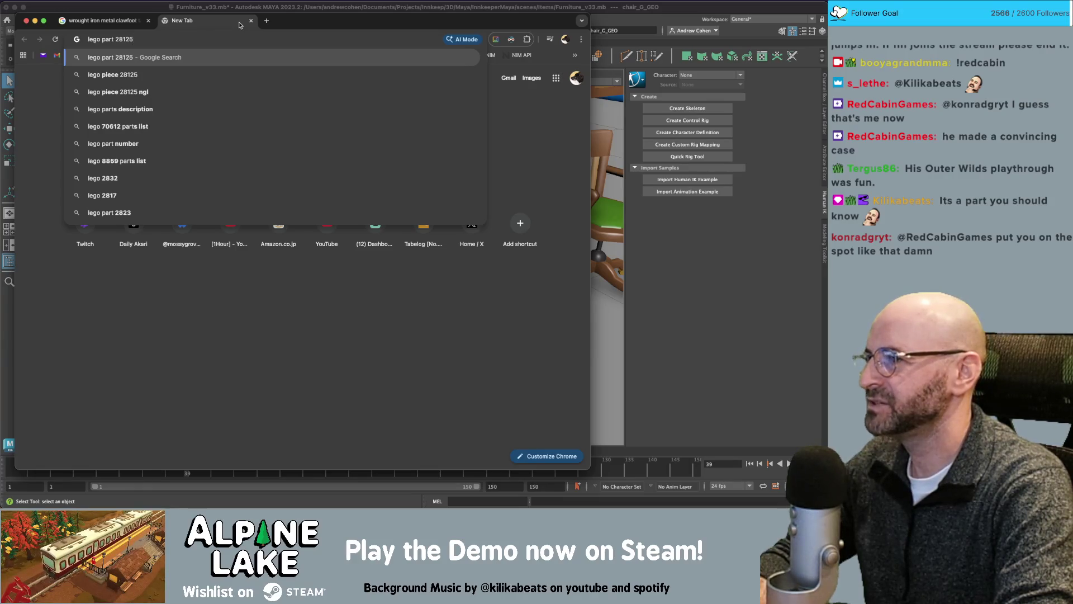
pyautogui.press('Return')
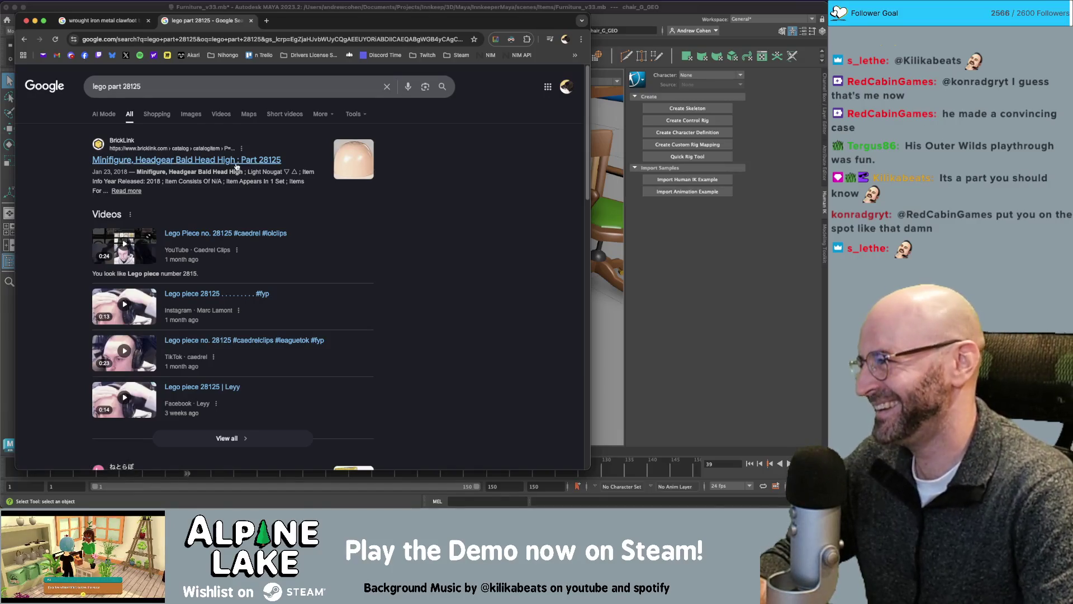
pyautogui.scroll(-3)
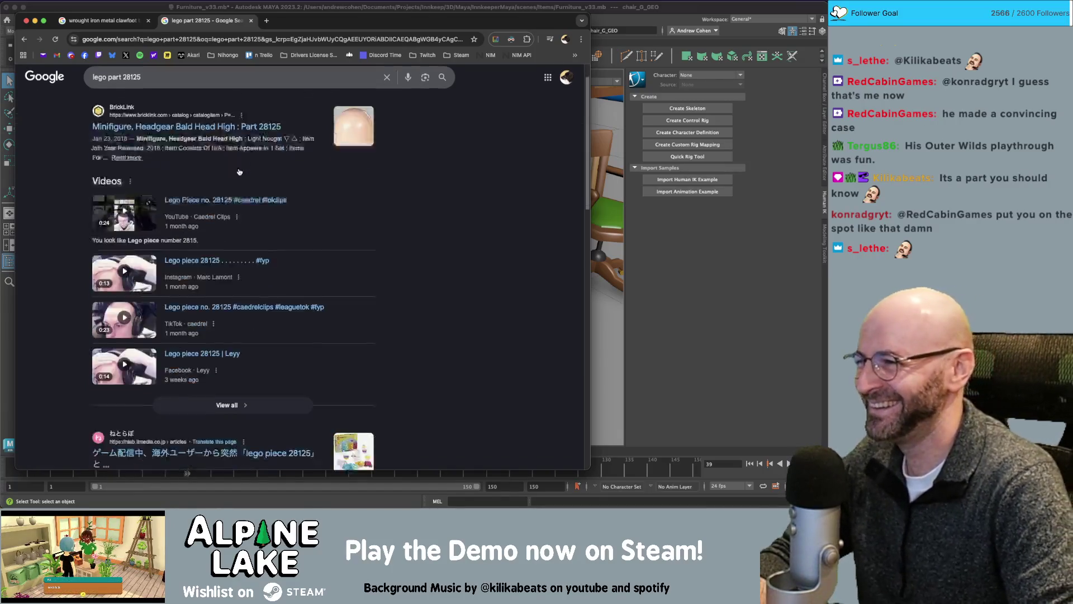
pyautogui.scroll(-3)
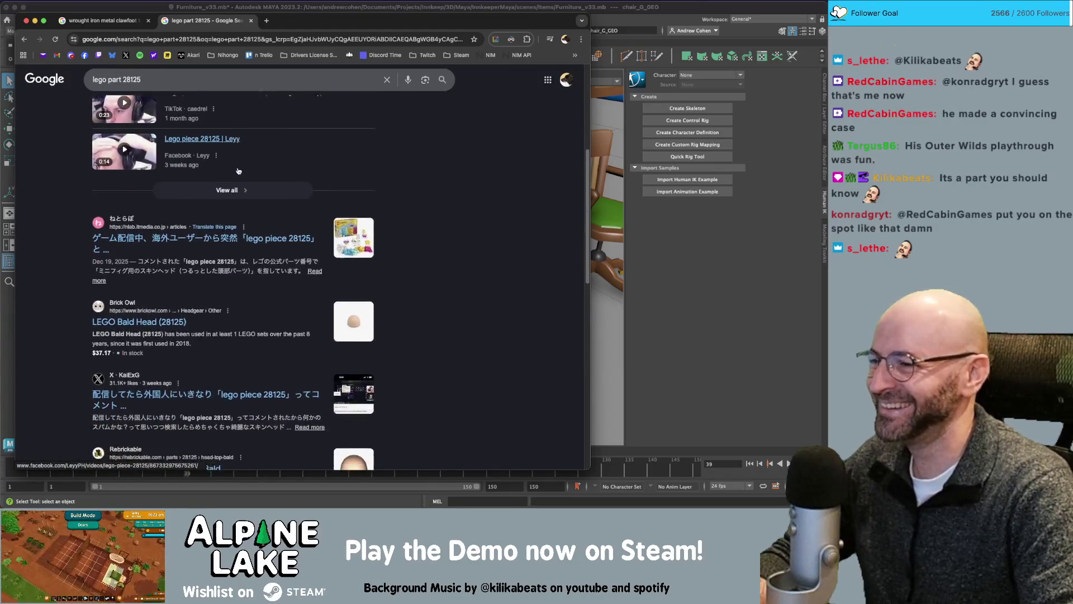
pyautogui.scroll(-3)
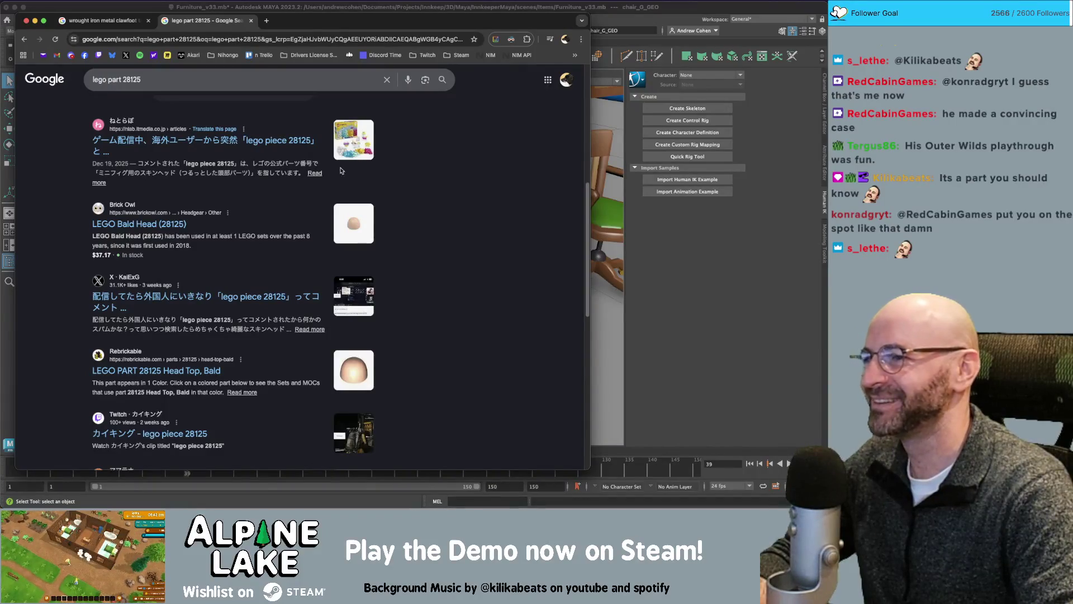
pyautogui.click(168, 226)
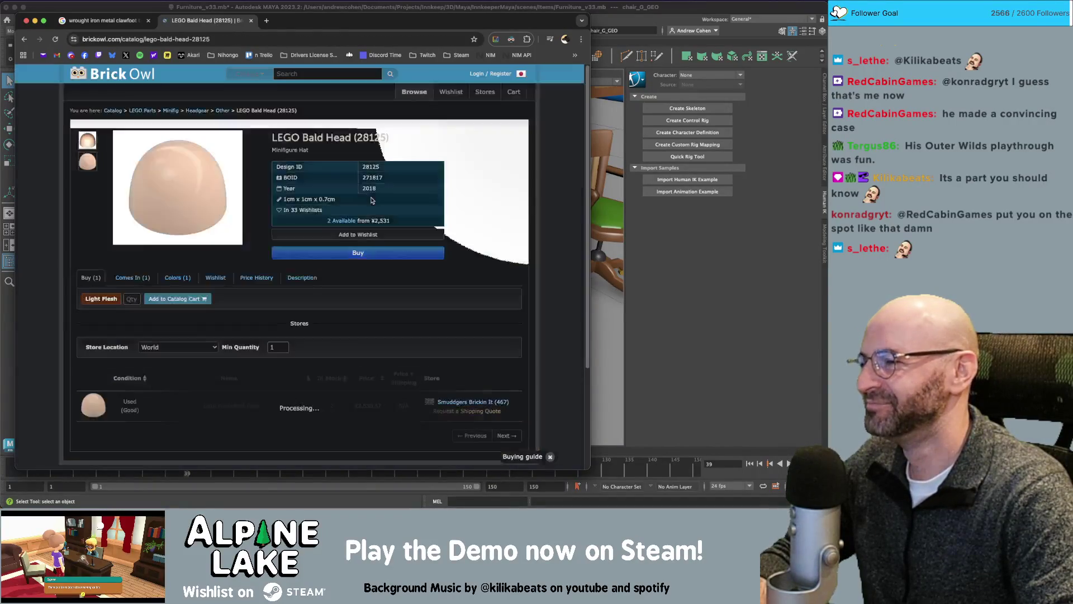
pyautogui.click(94, 157)
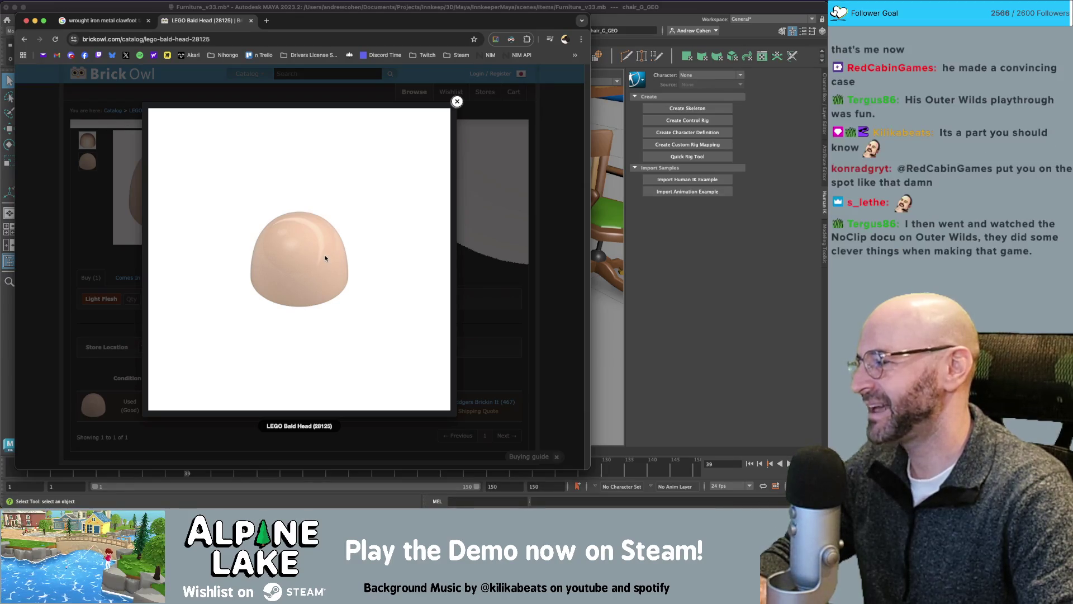
pyautogui.click(341, 92)
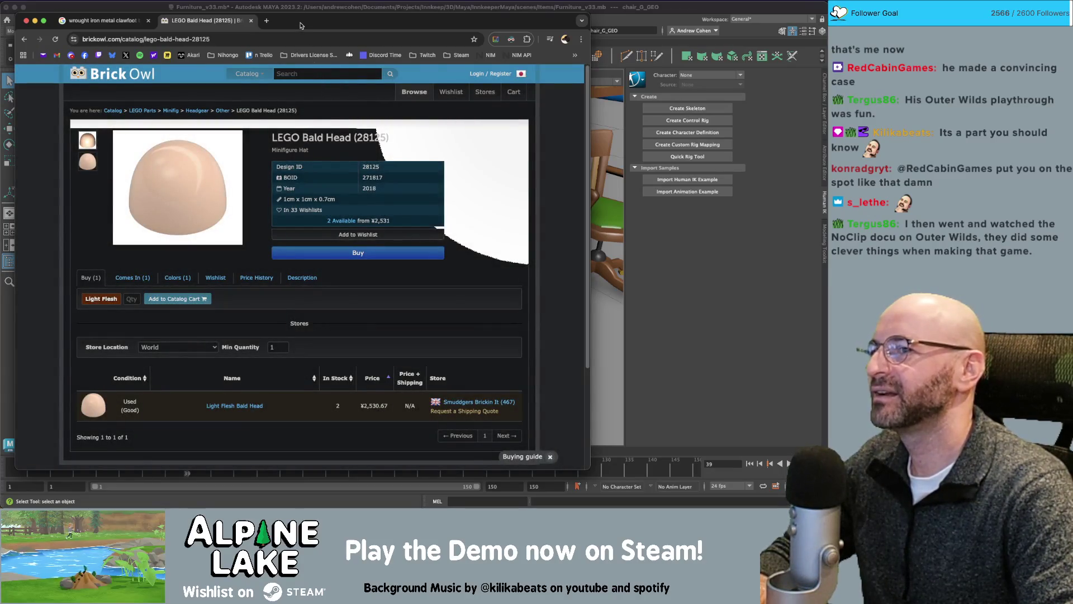
pyautogui.moveTo(301, 25); pyautogui.dragTo(303, 25)
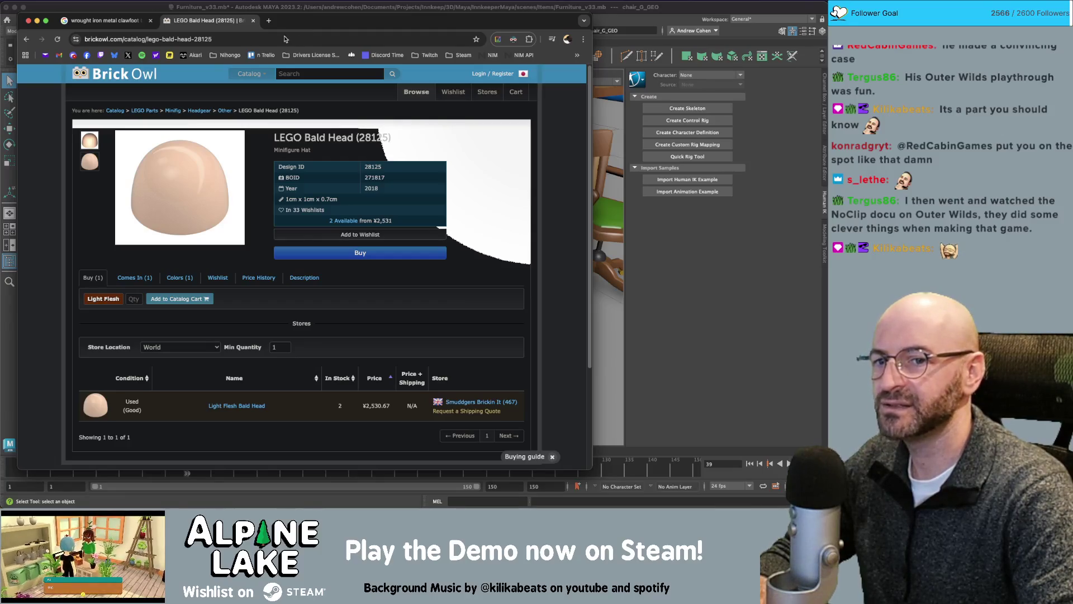
pyautogui.press('super+Tab')
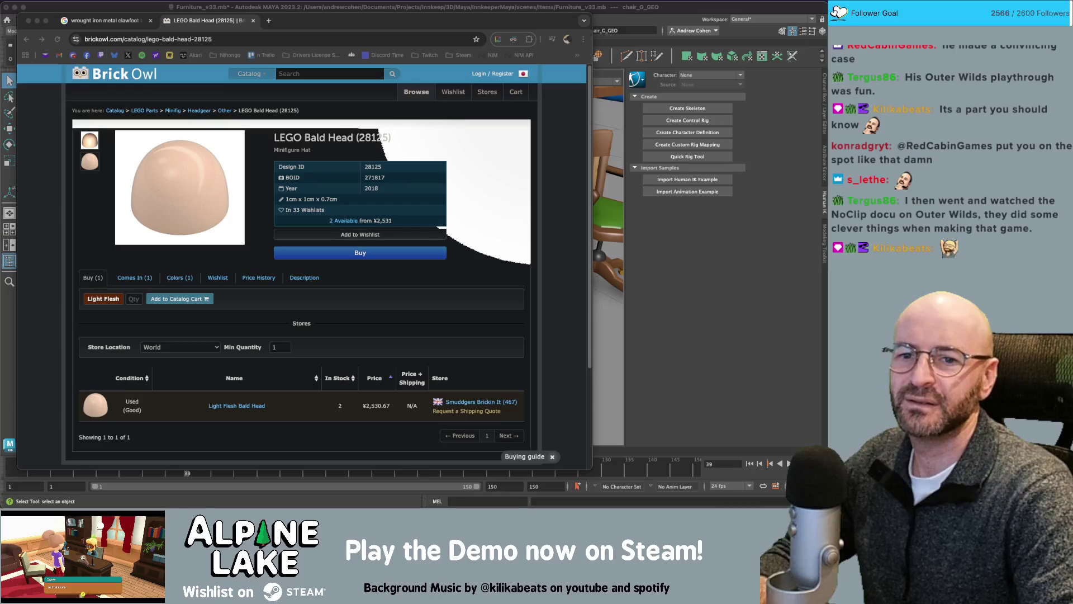
# - Close the Brick Owl page, scroll through the wrought iron clawfoot table images, then return to Maya
pyautogui.click(254, 20)
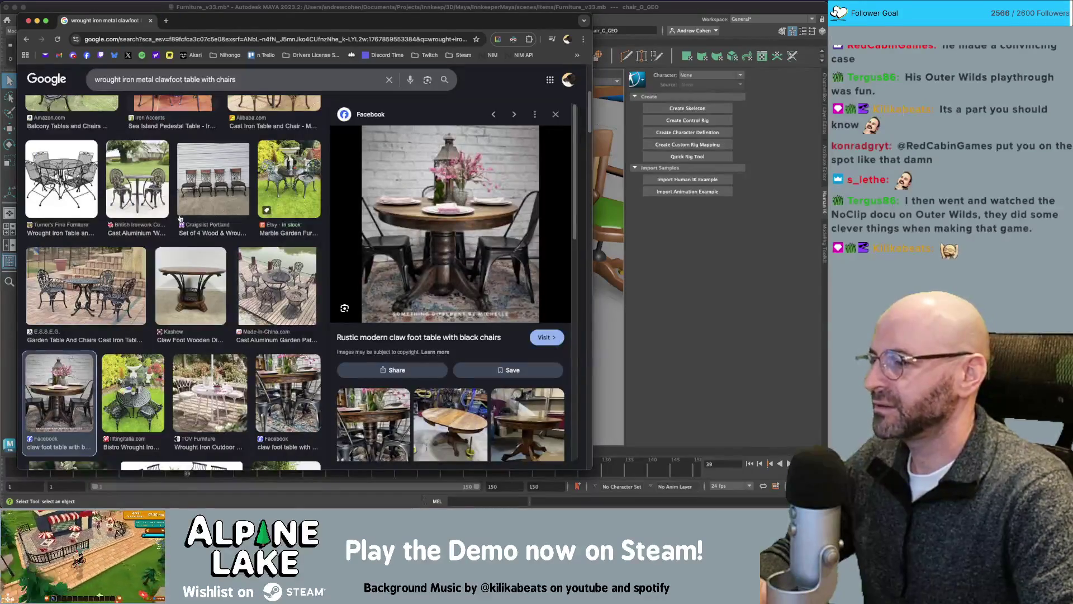
pyautogui.scroll(-3)
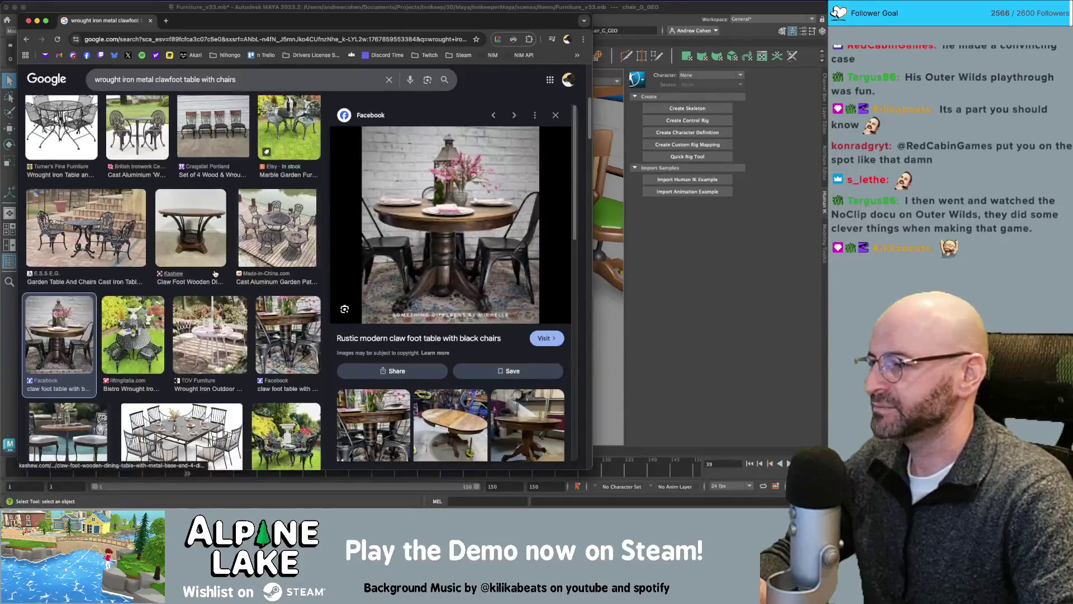
pyautogui.scroll(-3)
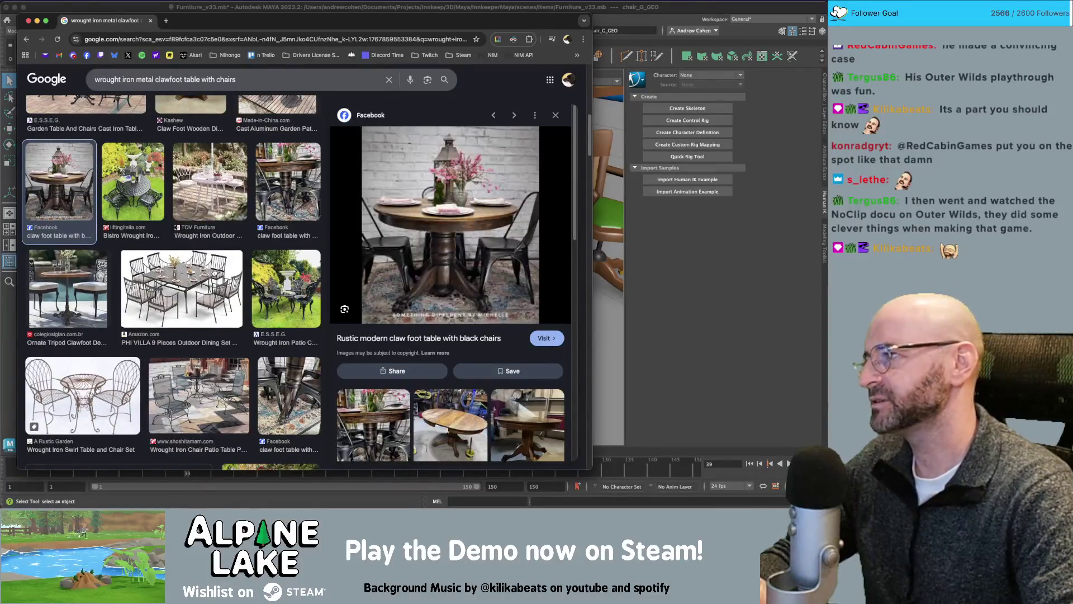
pyautogui.scroll(-3)
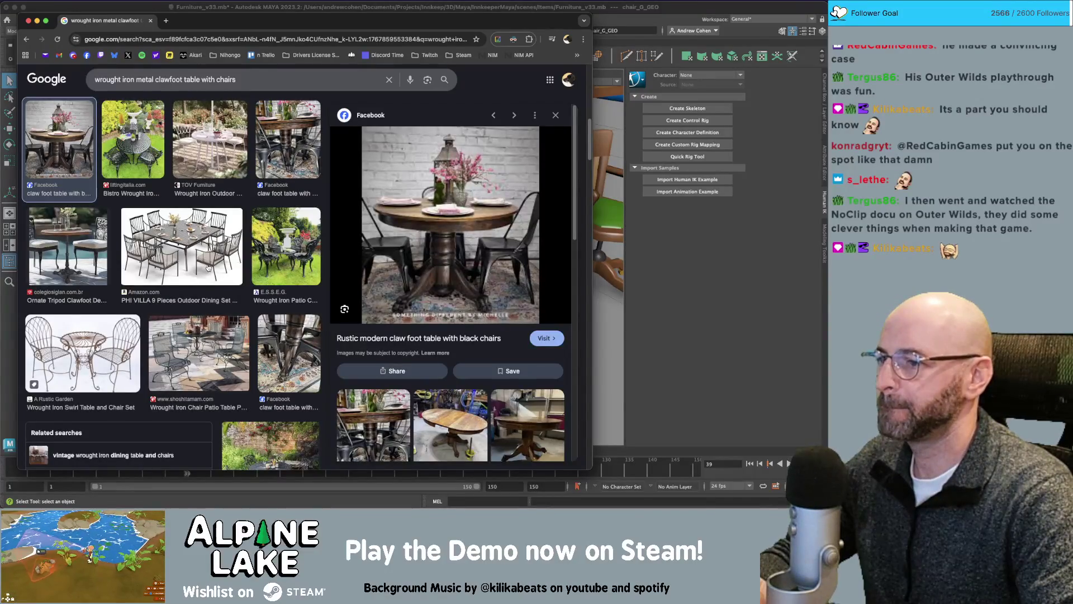
pyautogui.scroll(-3)
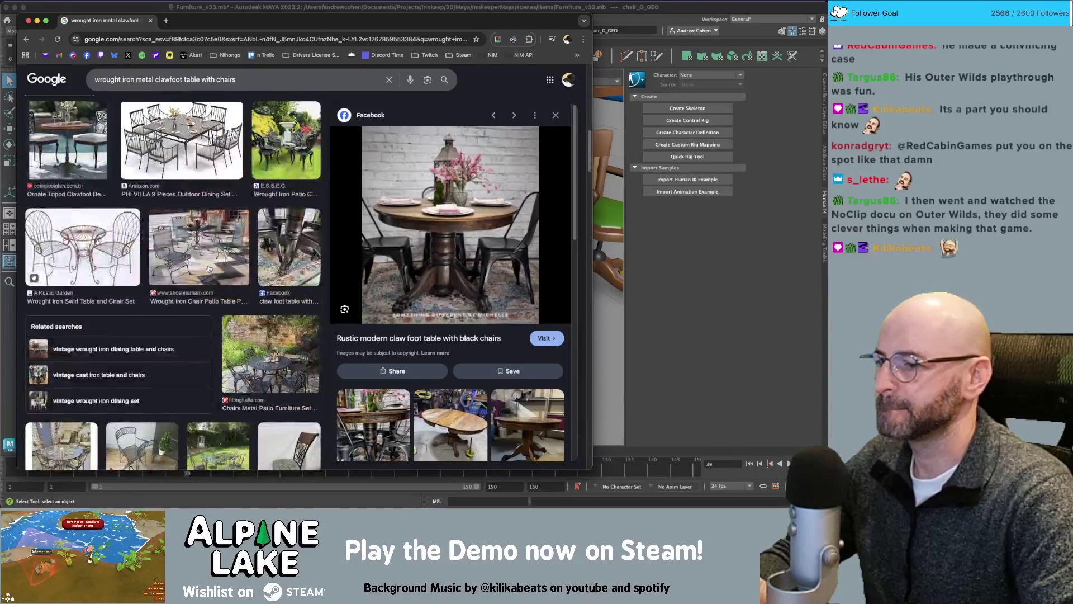
pyautogui.scroll(-3)
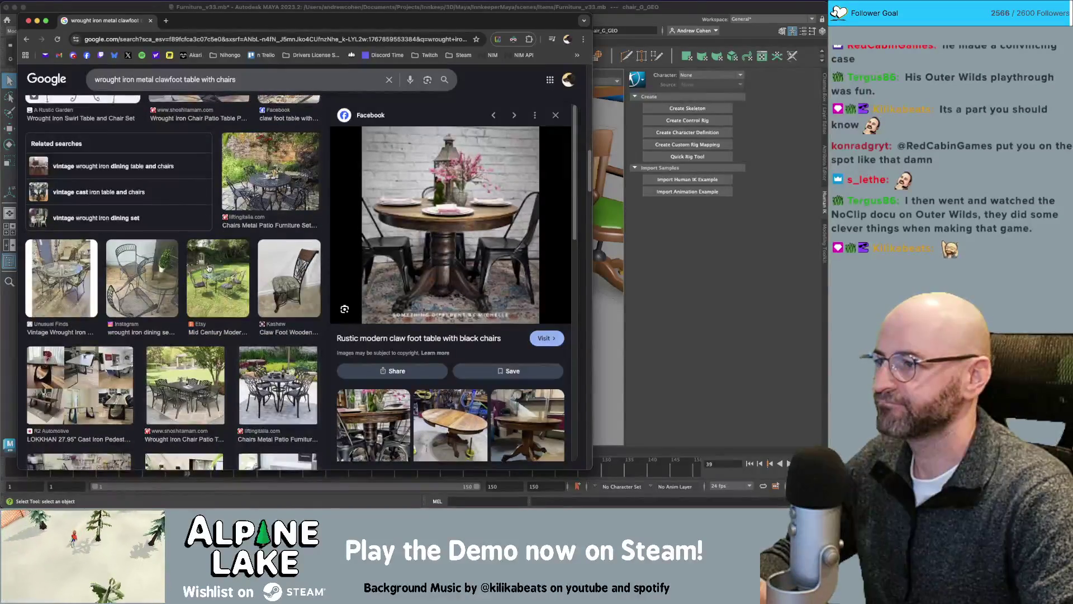
pyautogui.scroll(-3)
pyautogui.scroll(3)
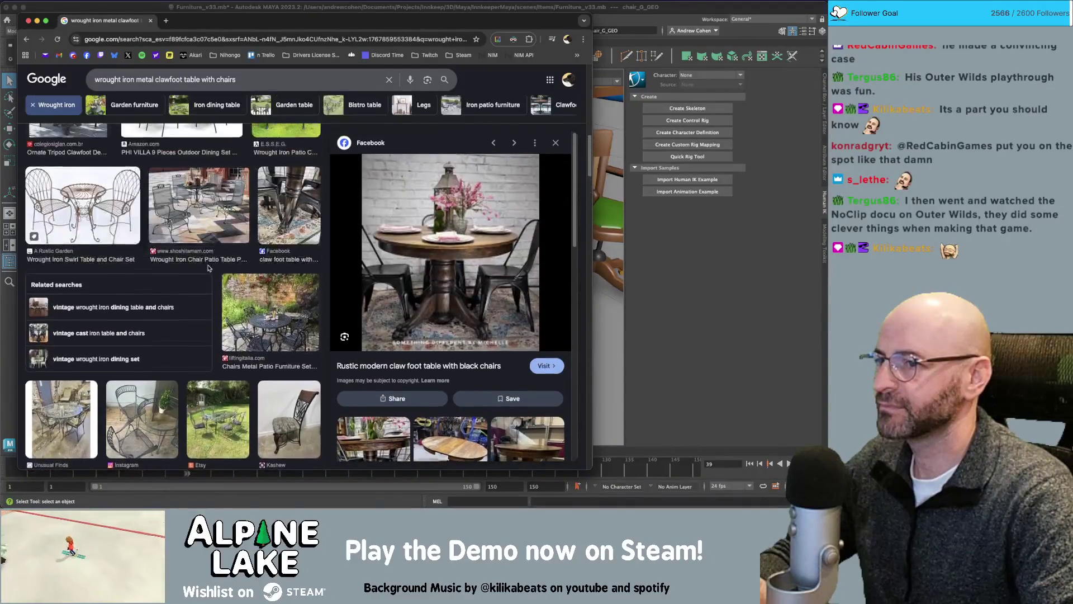
pyautogui.scroll(3)
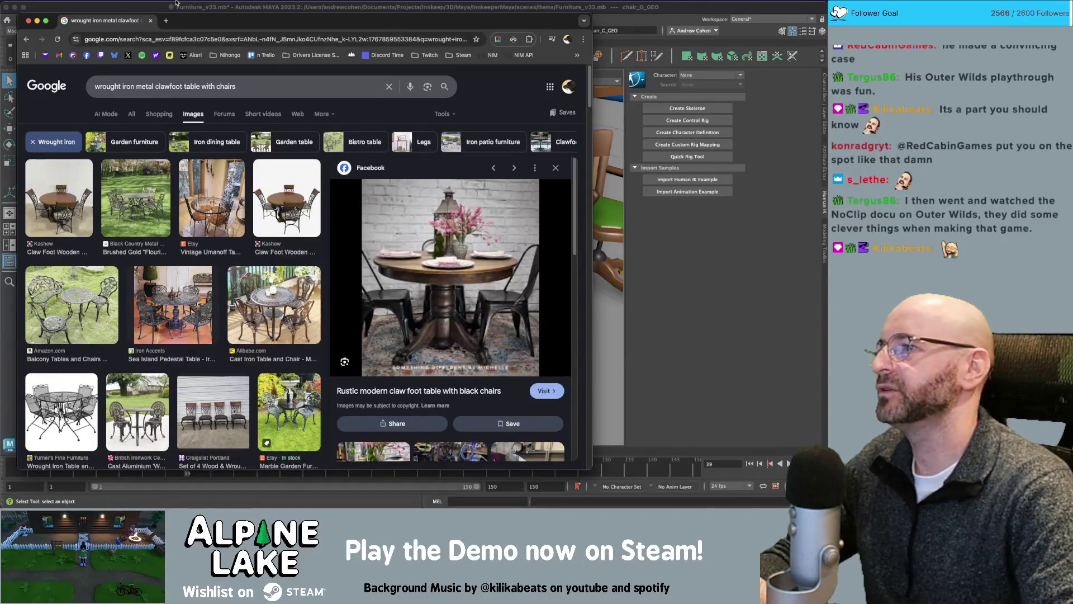
pyautogui.click(161, 7)
# - Frame the row of chairs, save Furniture_v33, and collapse Chair_GRP in the Outliner
pyautogui.scroll(-3)
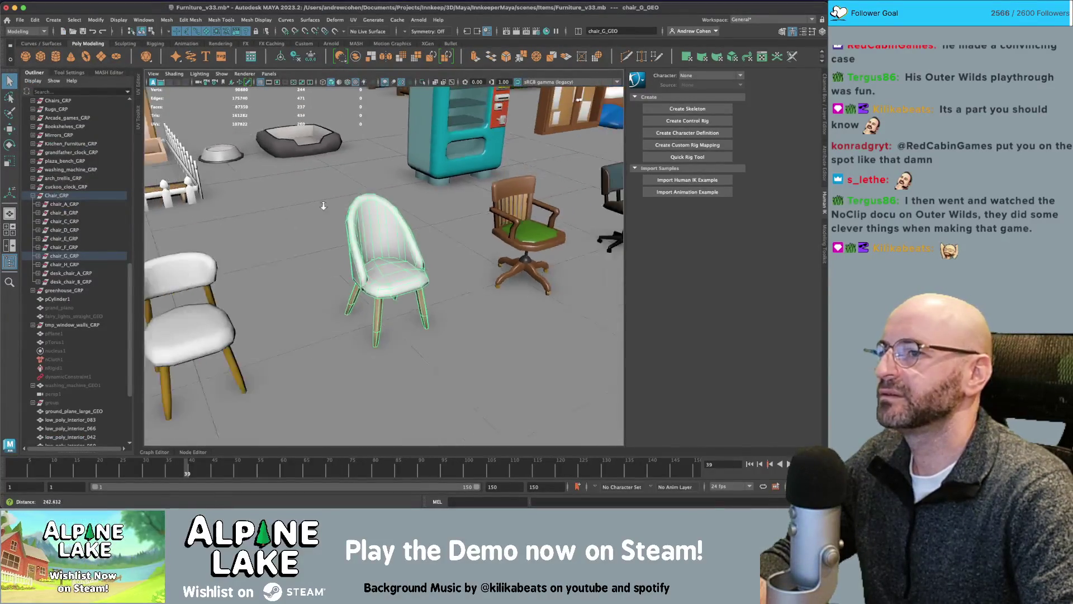
pyautogui.moveTo(333, 187); pyautogui.dragTo(281, 200)
pyautogui.scroll(-3)
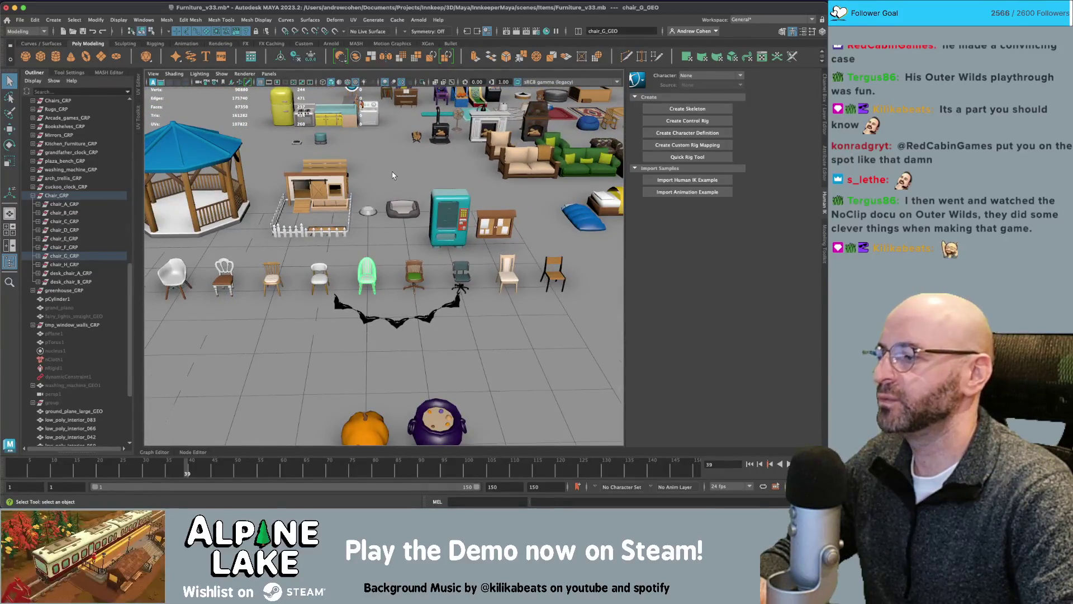
pyautogui.hotkey('ctrl', 's')
pyautogui.click(33, 197)
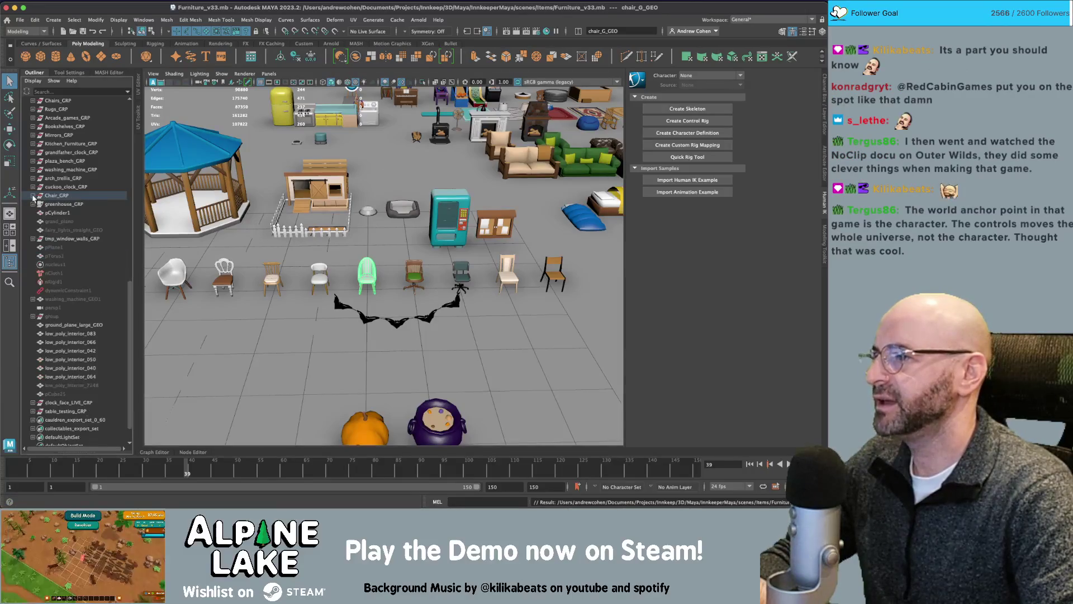